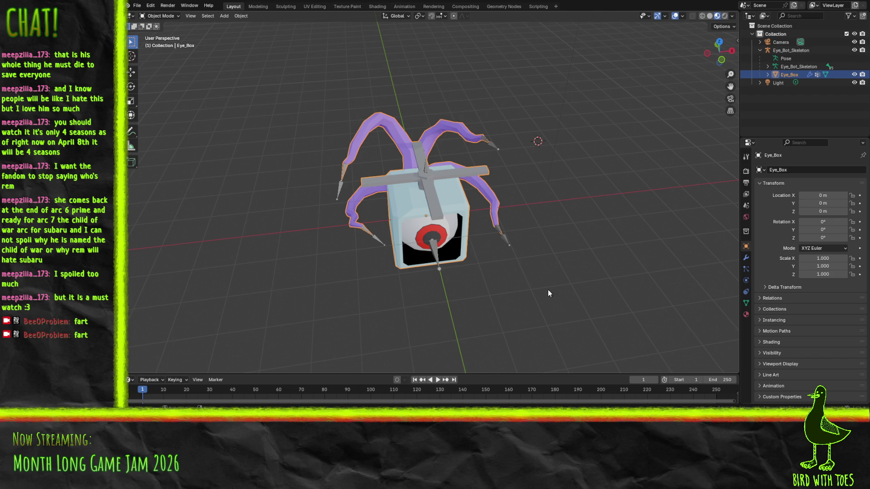
- Orbit and zoom around the rigged Eye Bot model in Blender to inspect it from several sides
{"action": "mouse_move", "coordinate": [547, 290]}
{"action": "middle_mouse_down"}
{"action": "mouse_move", "coordinate": [503, 236]}
{"action": "mouse_move", "coordinate": [526, 227]}
{"action": "mouse_move", "coordinate": [506, 246]}
{"action": "middle_mouse_up"}
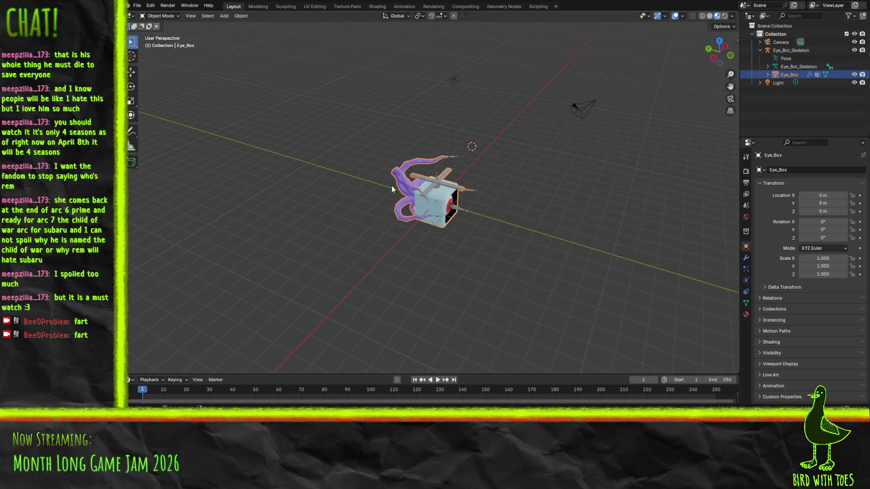
{"action": "mouse_move", "coordinate": [454, 204]}
{"action": "middle_mouse_down"}
{"action": "mouse_move", "coordinate": [418, 166]}
{"action": "mouse_move", "coordinate": [408, 170]}
{"action": "middle_mouse_up"}
{"action": "scroll", "coordinate": [405, 172], "scroll_direction": "up", "scroll_amount": 2}
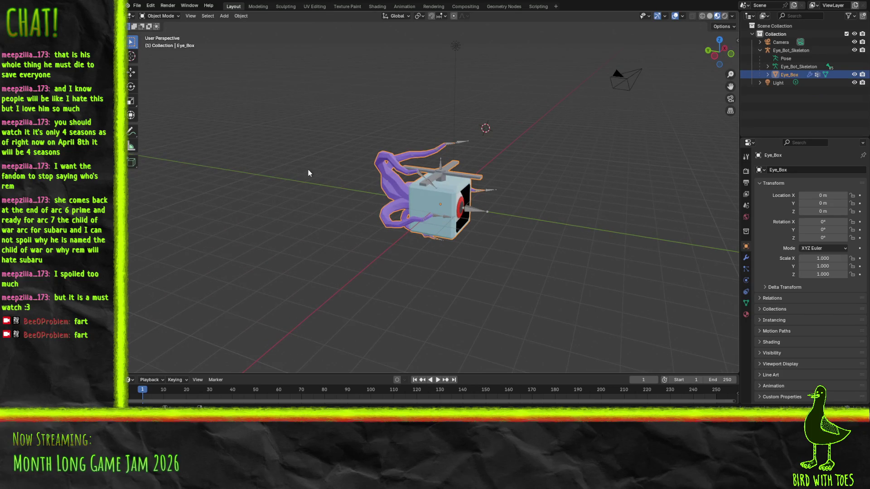
{"action": "scroll", "coordinate": [424, 192], "scroll_direction": "down", "scroll_amount": 2}
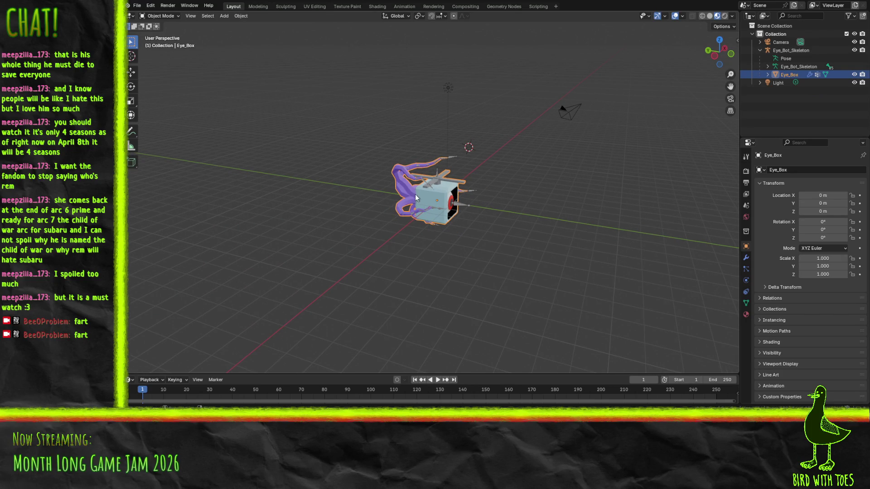
{"action": "mouse_move", "coordinate": [474, 183]}
{"action": "middle_mouse_down"}
{"action": "mouse_move", "coordinate": [426, 217]}
{"action": "mouse_move", "coordinate": [481, 211]}
{"action": "mouse_move", "coordinate": [512, 187]}
{"action": "mouse_move", "coordinate": [415, 210]}
{"action": "middle_mouse_up"}
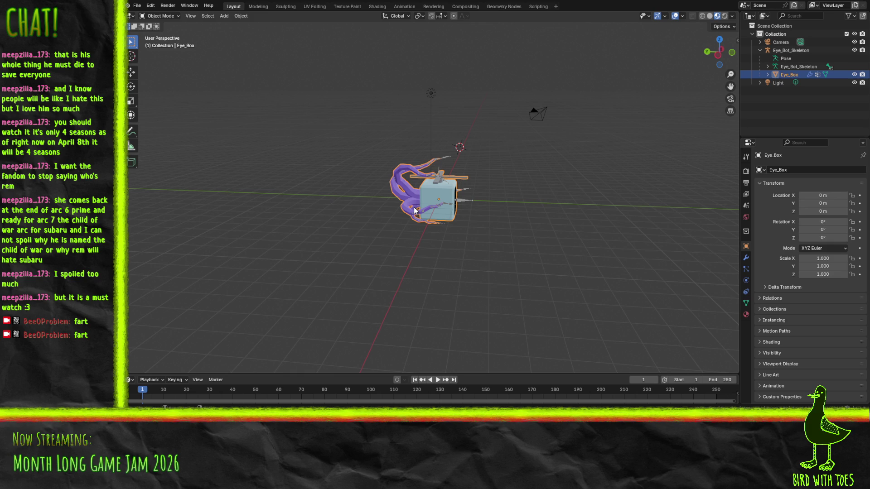
{"action": "mouse_move", "coordinate": [436, 186]}
{"action": "middle_mouse_down"}
{"action": "mouse_move", "coordinate": [384, 199]}
{"action": "mouse_move", "coordinate": [460, 231]}
{"action": "mouse_move", "coordinate": [510, 214]}
{"action": "mouse_move", "coordinate": [500, 199]}
{"action": "middle_mouse_up"}
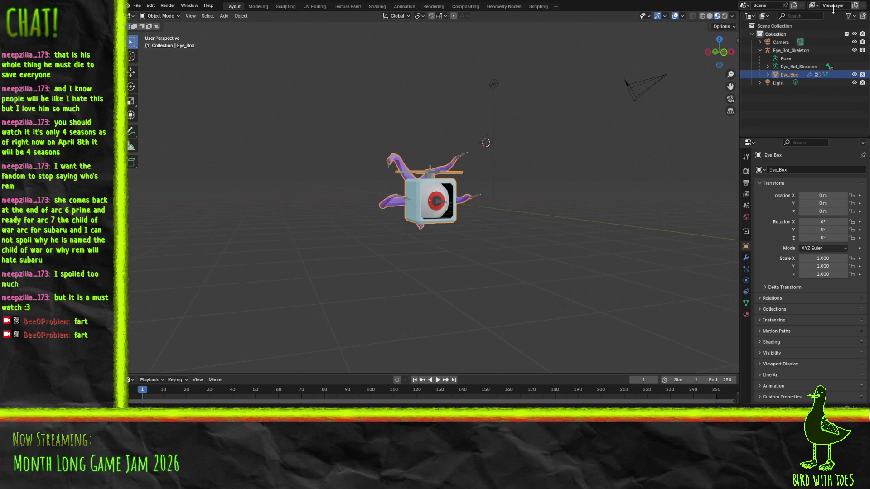
- Switch from Blender to the Godot gameplay scene and orbit it to a top-down view
{"action": "key", "text": "alt+Tab"}
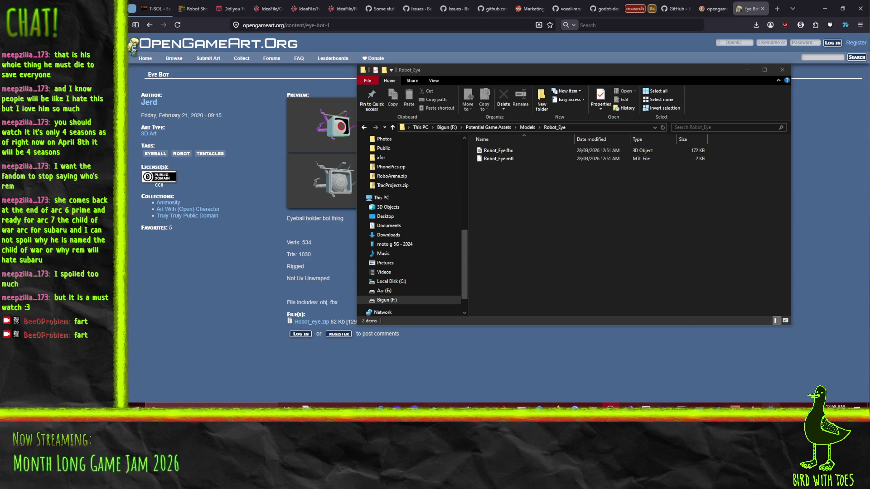
{"action": "key", "text": "alt+Tab"}
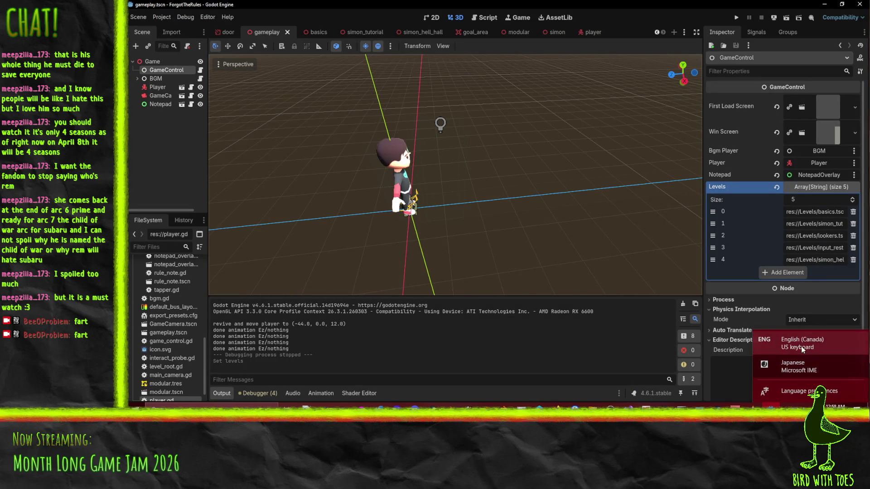
{"action": "middle_click_drag", "start_coordinate": [474, 254], "coordinate": [424, 260]}
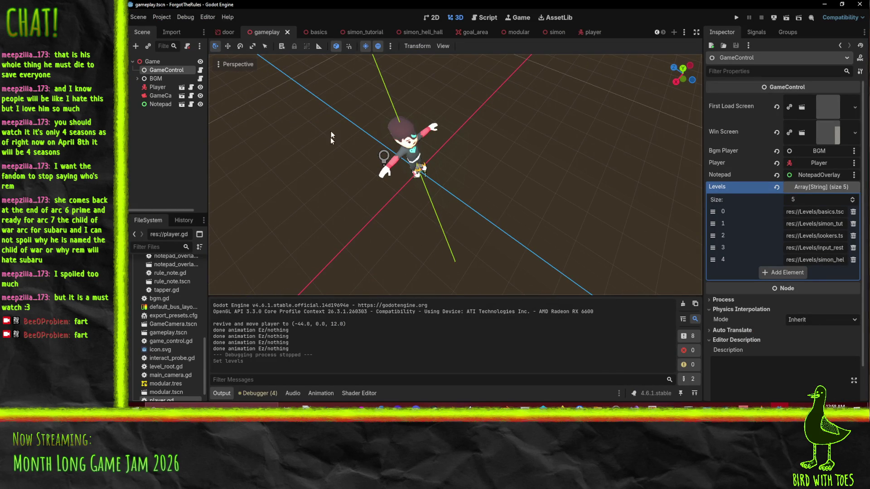
- In the FileSystem dock, collapse the Levels folder and expand the Elements folder
{"action": "scroll", "coordinate": [175, 335], "scroll_direction": "up", "scroll_amount": 3}
{"action": "scroll", "coordinate": [175, 335], "scroll_direction": "up", "scroll_amount": 3}
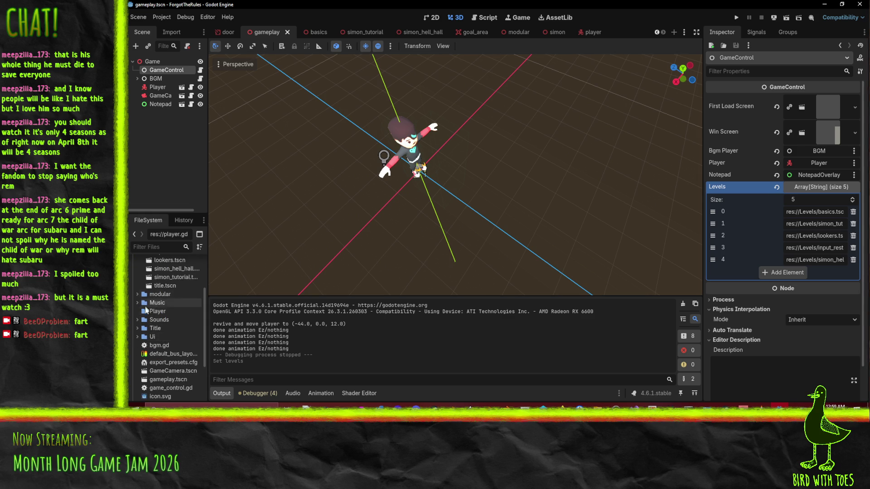
{"action": "scroll", "coordinate": [146, 298], "scroll_direction": "up", "scroll_amount": 3}
{"action": "left_click", "coordinate": [138, 296]}
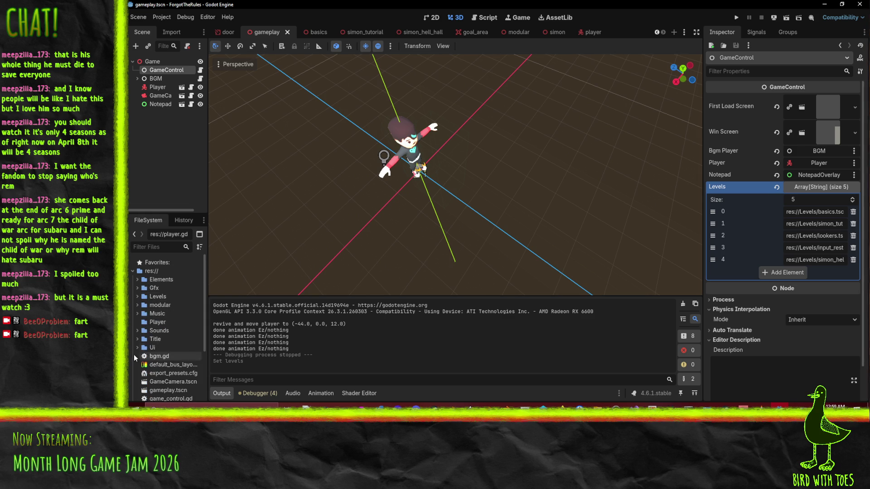
{"action": "left_click", "coordinate": [137, 279]}
- Find and select DethLooker.tscn among the Elements files
{"action": "scroll", "coordinate": [173, 341], "scroll_direction": "down", "scroll_amount": 3}
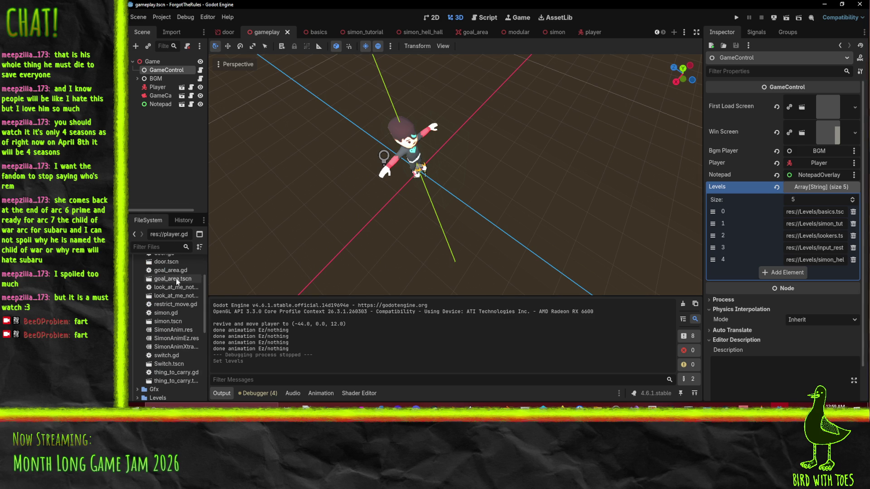
{"action": "scroll", "coordinate": [178, 362], "scroll_direction": "up", "scroll_amount": 2}
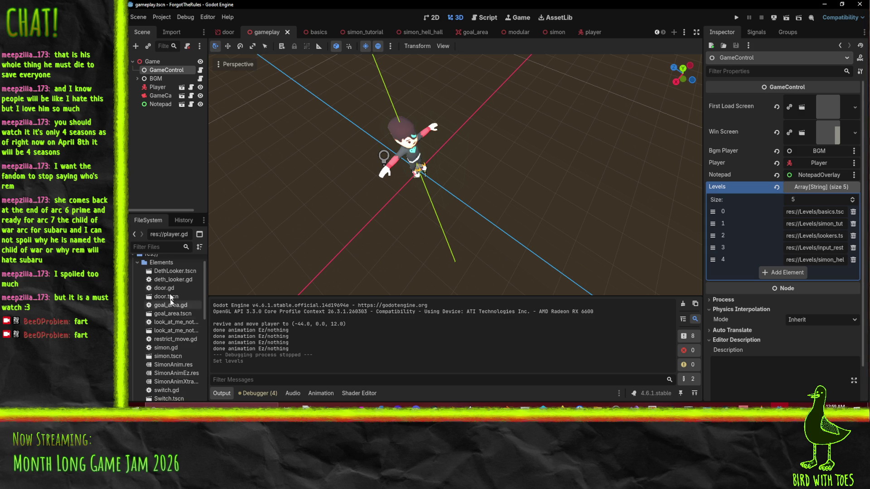
{"action": "scroll", "coordinate": [173, 322], "scroll_direction": "down", "scroll_amount": 1}
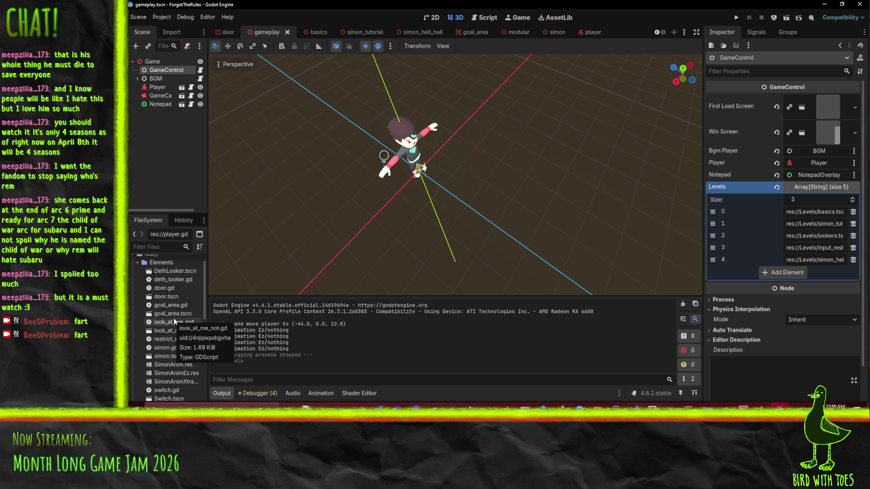
{"action": "scroll", "coordinate": [173, 318], "scroll_direction": "down", "scroll_amount": 1}
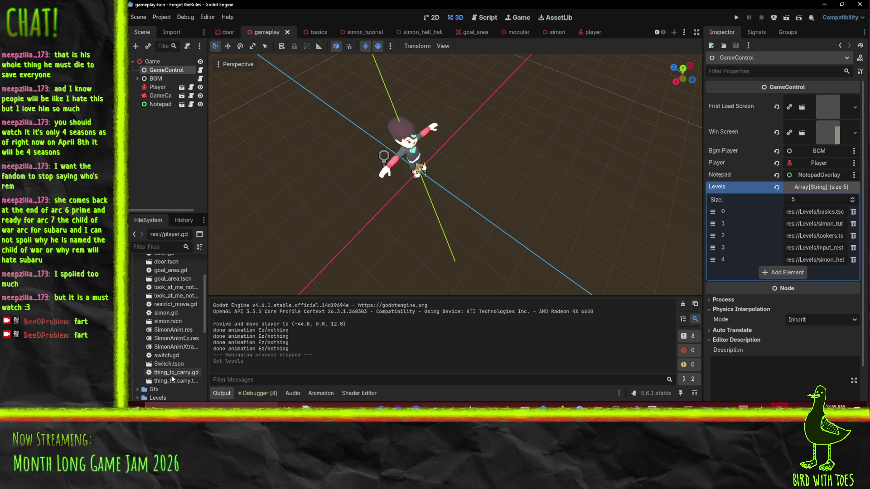
{"action": "scroll", "coordinate": [171, 376], "scroll_direction": "up", "scroll_amount": 2}
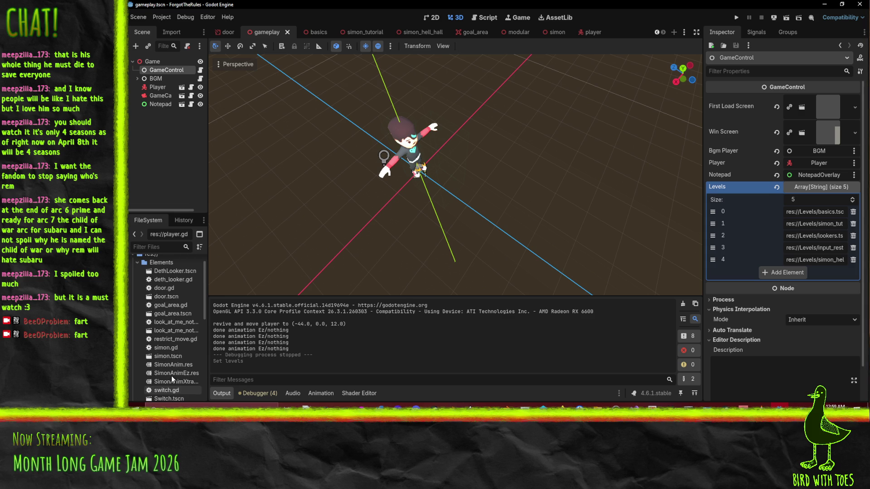
{"action": "left_click", "coordinate": [172, 271]}
- Open the DethLooker scene and frame its red spotlight in the viewport
{"action": "double_click", "coordinate": [171, 272]}
{"action": "middle_click_drag", "start_coordinate": [613, 136], "coordinate": [253, 152]}
{"action": "scroll", "coordinate": [307, 151], "scroll_direction": "up", "scroll_amount": 3}
{"action": "mouse_move", "coordinate": [322, 143]}
{"action": "middle_mouse_down"}
{"action": "mouse_move", "coordinate": [317, 156]}
{"action": "mouse_move", "coordinate": [372, 145]}
{"action": "middle_mouse_up"}
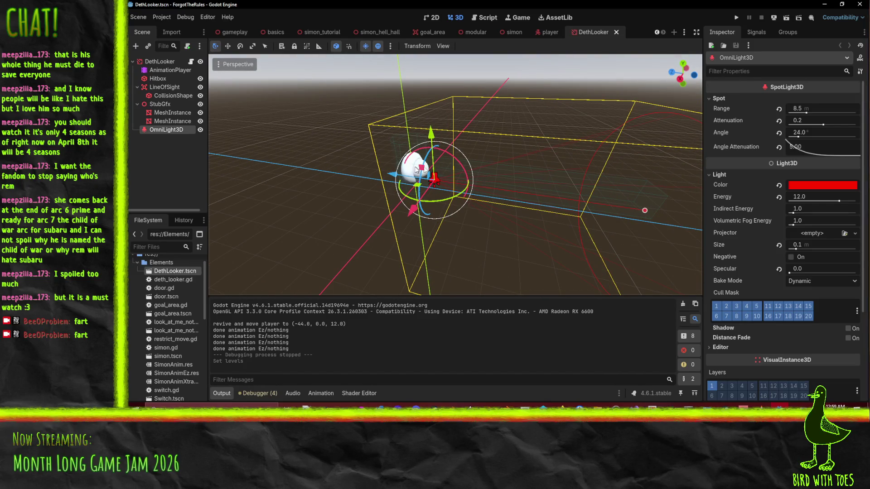
{"action": "key", "text": "f"}
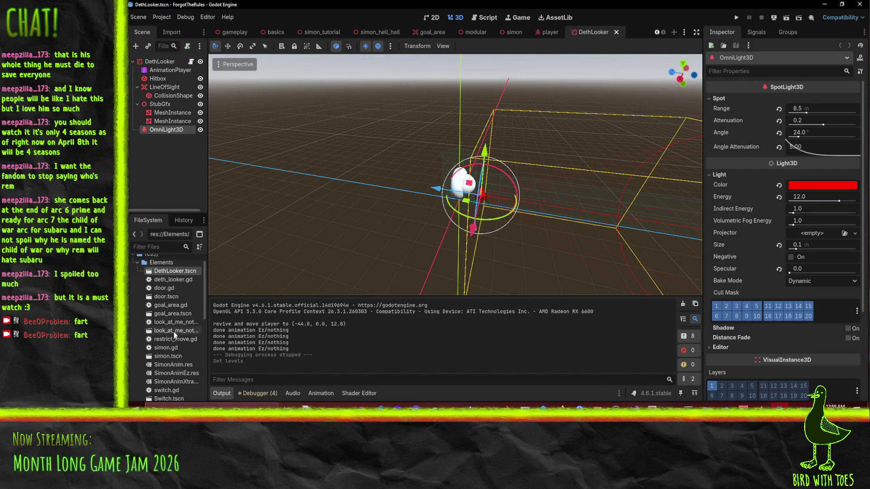
- Drag EyeBot.fbx from the Gfx folder onto the DethLooker root node to instance it
{"action": "scroll", "coordinate": [175, 331], "scroll_direction": "down", "scroll_amount": 5}
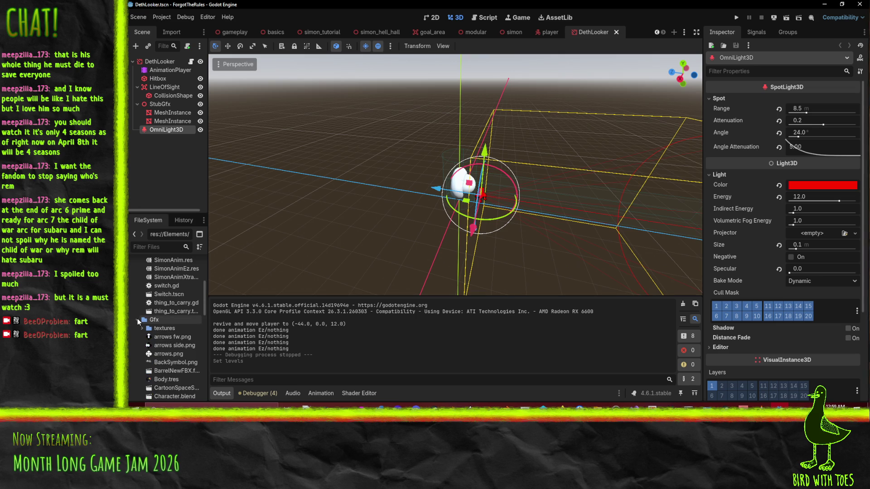
{"action": "scroll", "coordinate": [165, 299], "scroll_direction": "down", "scroll_amount": 5}
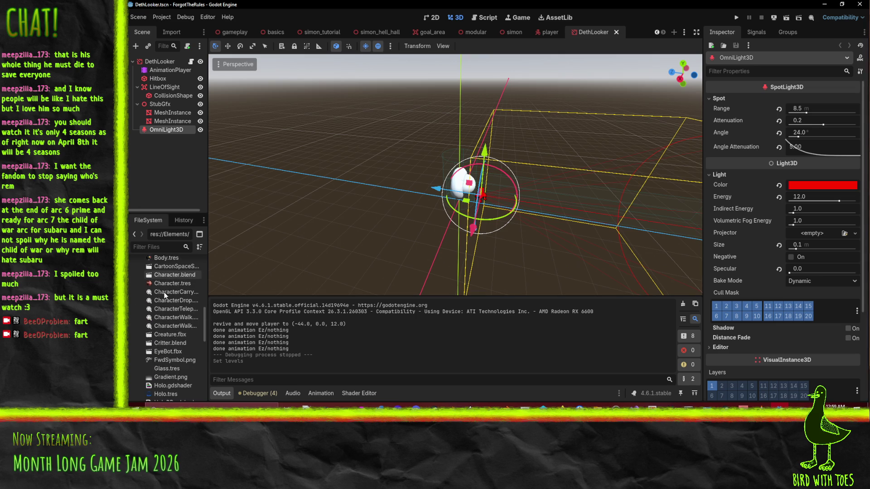
{"action": "left_click", "coordinate": [176, 352]}
{"action": "left_click_drag", "start_coordinate": [176, 353], "coordinate": [156, 67]}
{"action": "mouse_move", "coordinate": [507, 204]}
{"action": "middle_mouse_down"}
{"action": "mouse_move", "coordinate": [397, 212]}
{"action": "mouse_move", "coordinate": [376, 222]}
{"action": "middle_mouse_up"}
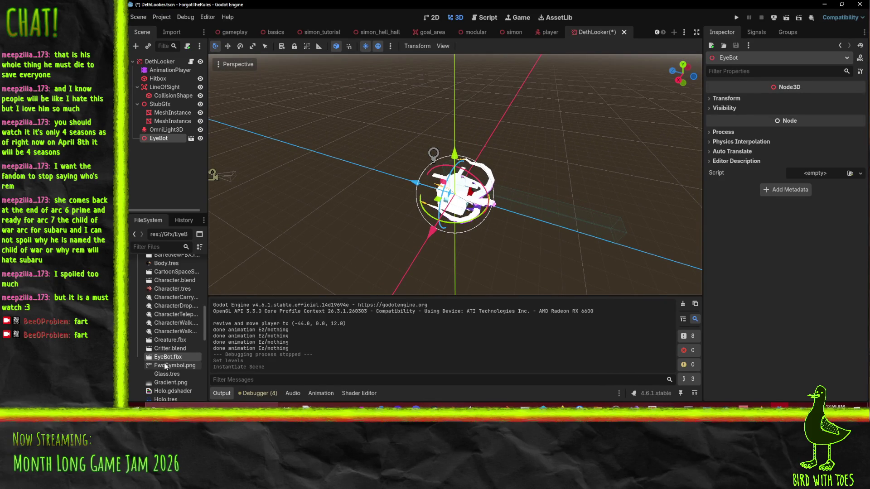
- Mark the Light and Camera nodes of EyeBot.fbx as Skip Import and reimport it
{"action": "double_click", "coordinate": [167, 357]}
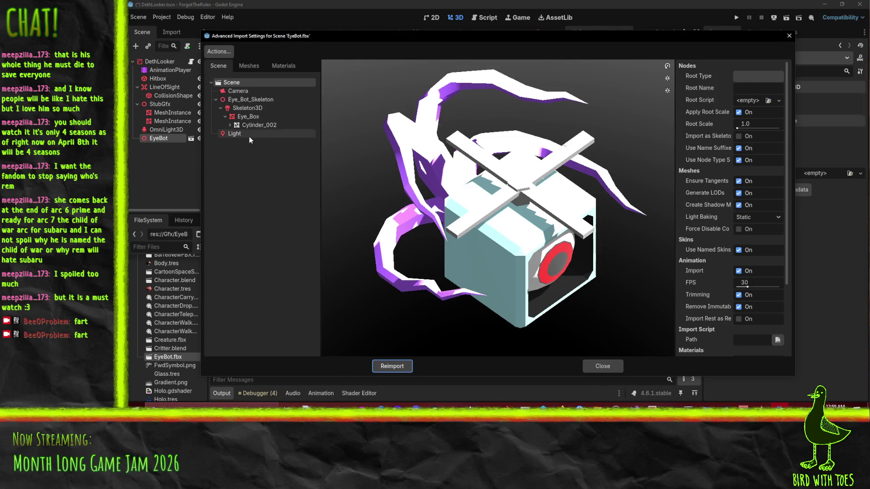
{"action": "left_click", "coordinate": [242, 135]}
{"action": "left_click", "coordinate": [742, 110]}
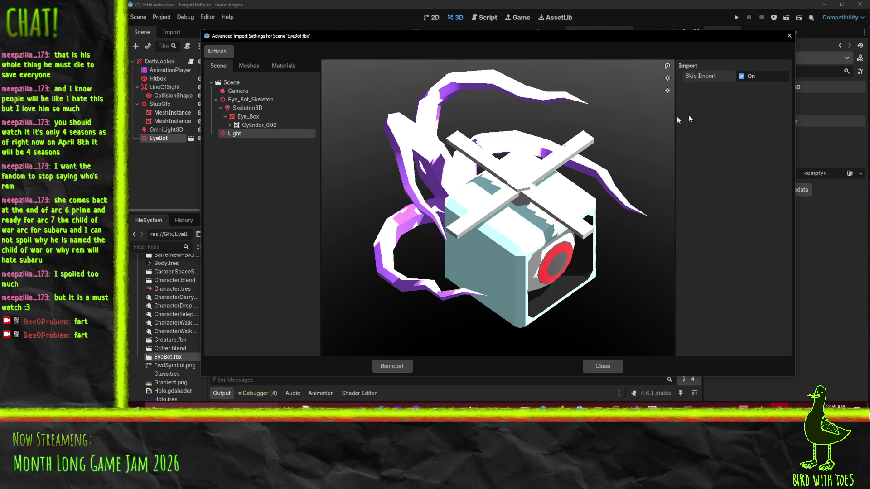
{"action": "left_click", "coordinate": [266, 83]}
{"action": "left_click", "coordinate": [268, 93]}
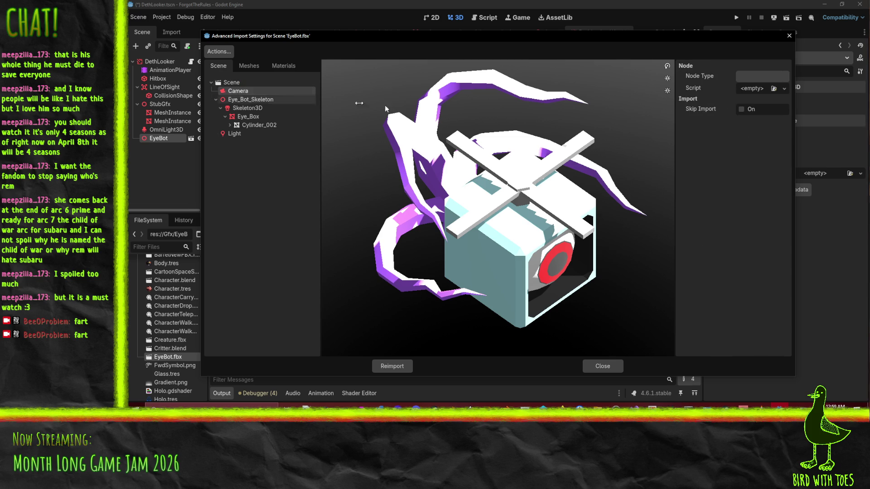
{"action": "left_click", "coordinate": [742, 110]}
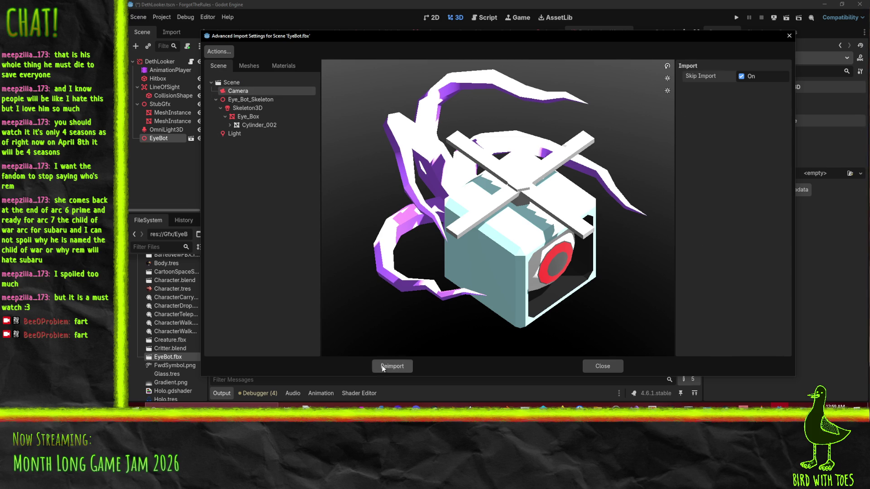
{"action": "left_click", "coordinate": [387, 366]}
{"action": "mouse_move", "coordinate": [578, 246]}
{"action": "middle_mouse_down"}
{"action": "mouse_move", "coordinate": [469, 223]}
{"action": "mouse_move", "coordinate": [462, 236]}
{"action": "middle_mouse_up"}
- Rotate EyeBot 180 degrees and raise it 1.5 m upward
{"action": "key", "text": "e"}
{"action": "mouse_move", "coordinate": [461, 236]}
{"action": "left_mouse_down"}
{"action": "mouse_move", "coordinate": [539, 193]}
{"action": "mouse_move", "coordinate": [550, 153]}
{"action": "mouse_move", "coordinate": [527, 143]}
{"action": "left_mouse_up"}
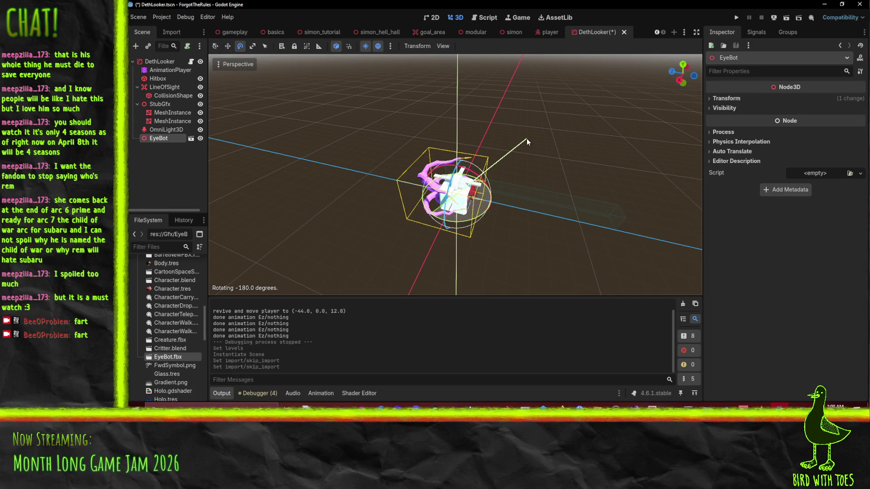
{"action": "left_click_drag", "start_coordinate": [527, 142], "coordinate": [527, 144]}
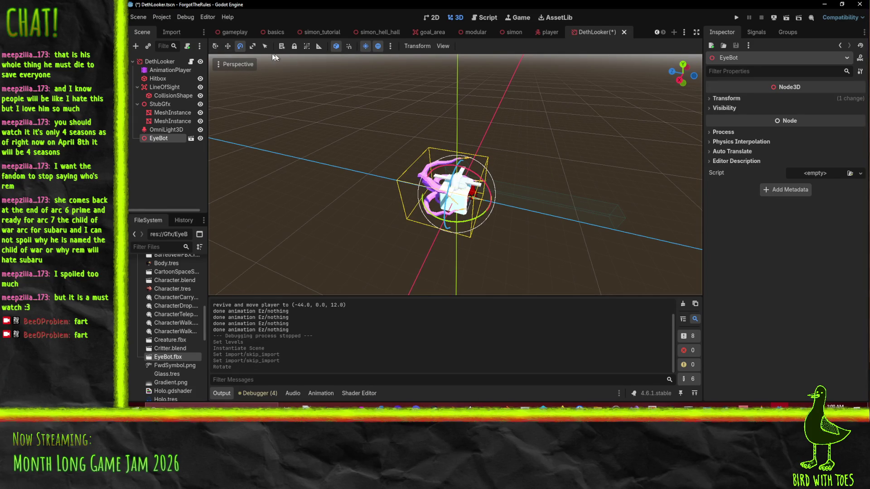
{"action": "left_click", "coordinate": [227, 46]}
{"action": "left_click_drag", "start_coordinate": [457, 150], "coordinate": [465, 137]}
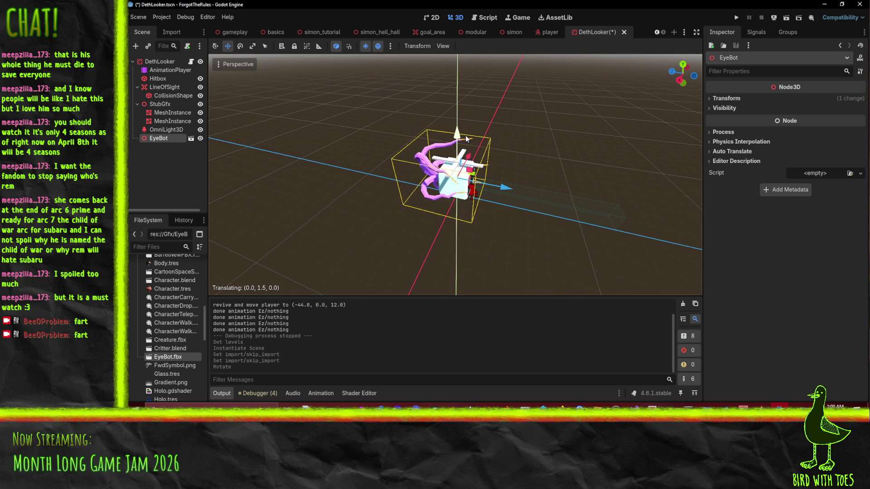
- Parent the EyeBot node under StubGfx in the Scene tree
{"action": "key", "text": "KP_1"}
{"action": "mouse_move", "coordinate": [431, 108]}
{"action": "middle_mouse_down"}
{"action": "mouse_move", "coordinate": [470, 107]}
{"action": "mouse_move", "coordinate": [548, 153]}
{"action": "middle_mouse_up"}
{"action": "scroll", "coordinate": [508, 132], "scroll_direction": "up", "scroll_amount": 5}
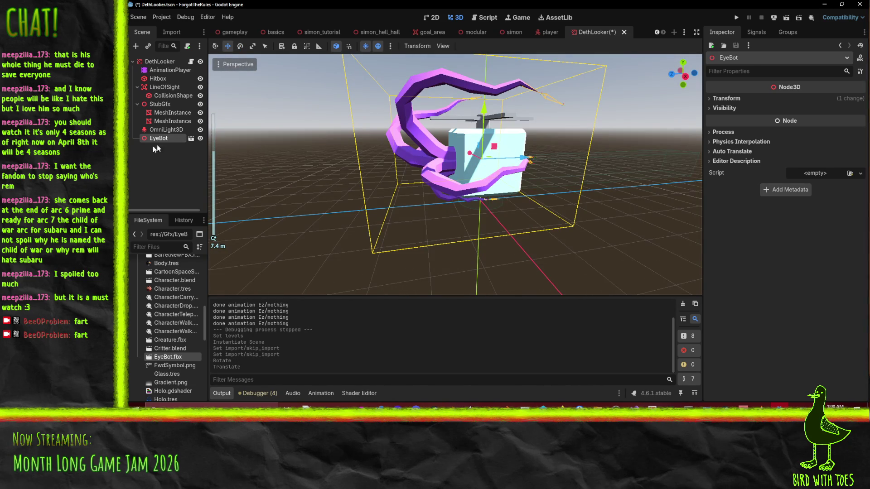
{"action": "left_click_drag", "start_coordinate": [166, 141], "coordinate": [163, 106]}
{"action": "middle_click_drag", "start_coordinate": [476, 190], "coordinate": [517, 190]}
{"action": "scroll", "coordinate": [517, 189], "scroll_direction": "down", "scroll_amount": 3}
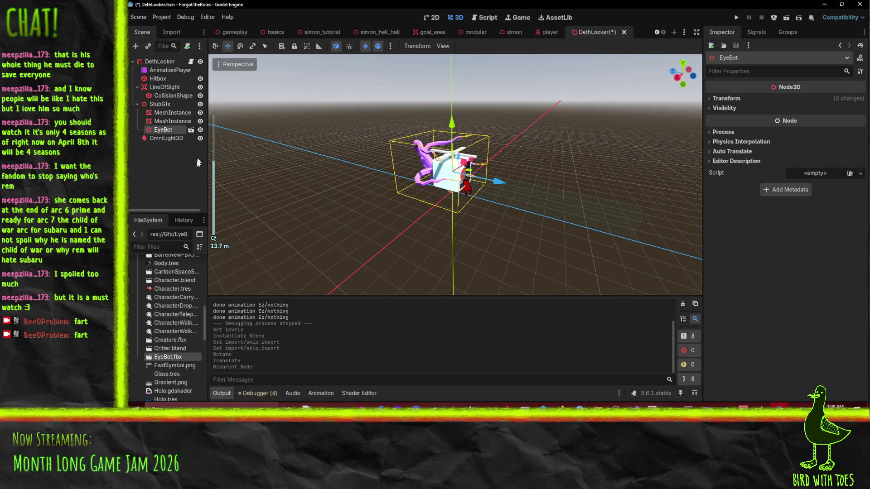
- Select the AnimationPlayer and preview the BackCCW animation
{"action": "left_click", "coordinate": [169, 70]}
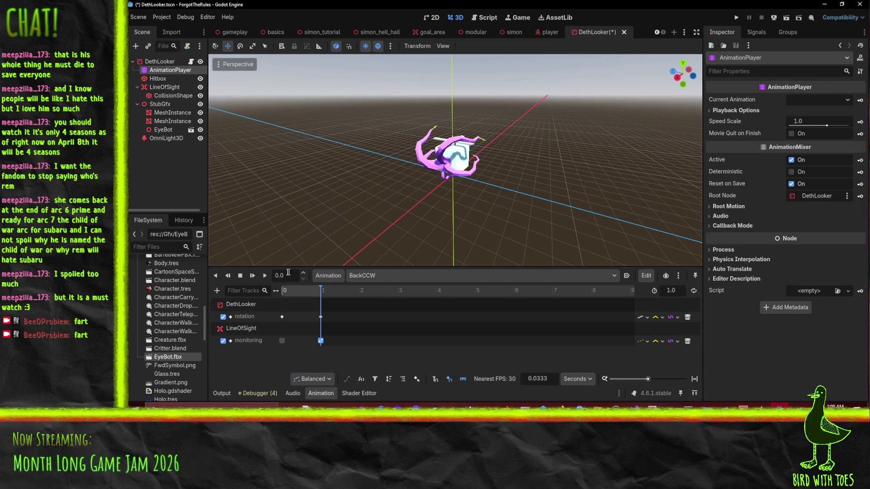
{"action": "left_click", "coordinate": [265, 275]}
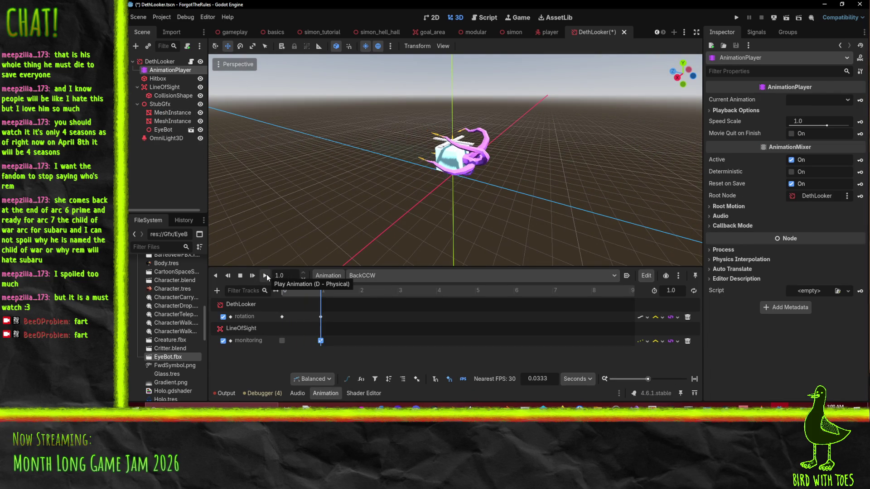
{"action": "left_click", "coordinate": [392, 275]}
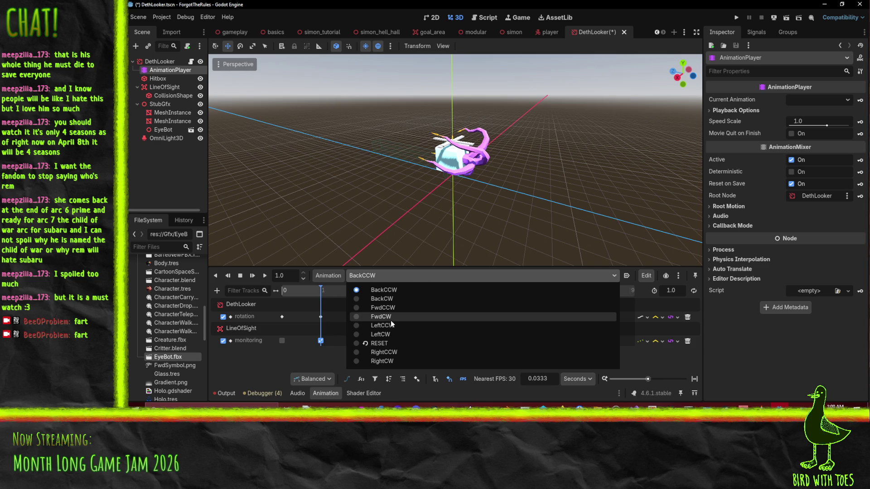
- Preview RightCCW, then move EyeBot out of StubGfx to sit directly under DethLooker after Hitbox
{"action": "left_click", "coordinate": [396, 353]}
{"action": "left_click", "coordinate": [265, 275]}
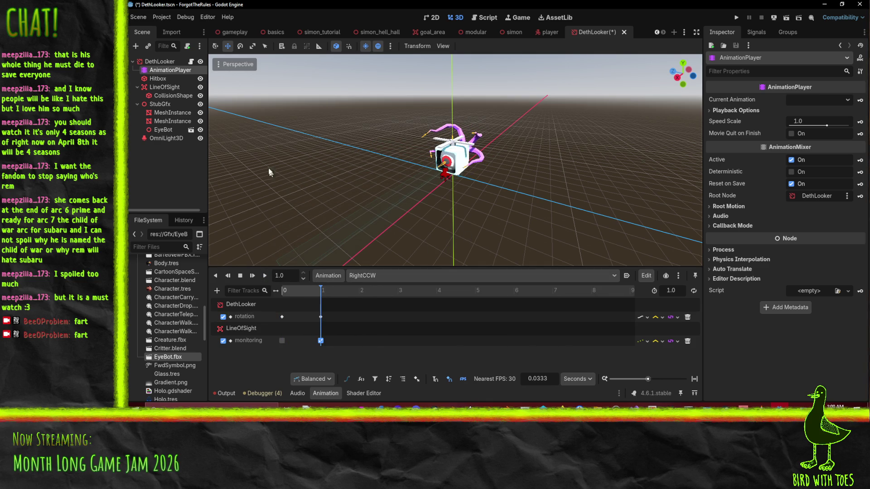
{"action": "left_click_drag", "start_coordinate": [163, 130], "coordinate": [158, 85]}
{"action": "mouse_move", "coordinate": [404, 171]}
{"action": "middle_mouse_down"}
{"action": "mouse_move", "coordinate": [446, 193]}
{"action": "mouse_move", "coordinate": [426, 200]}
{"action": "middle_mouse_up"}
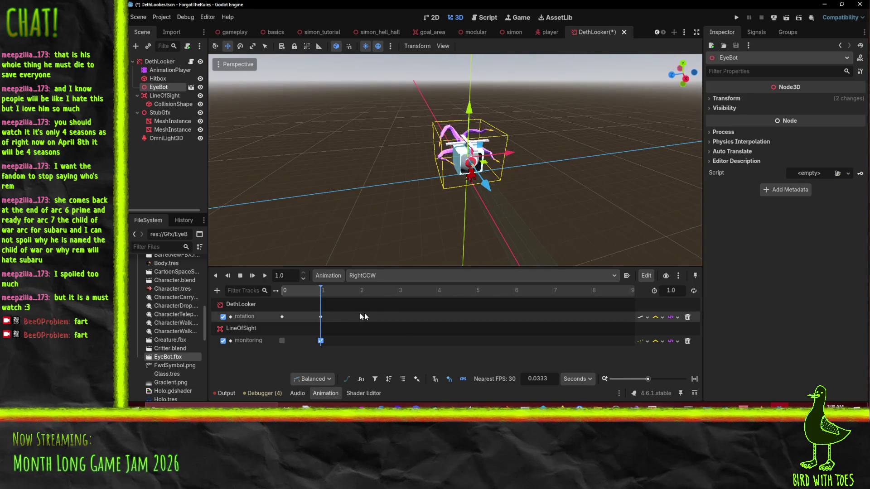
- Load the RESET animation to show EyeBot in its rest pose
{"action": "left_click", "coordinate": [390, 276]}
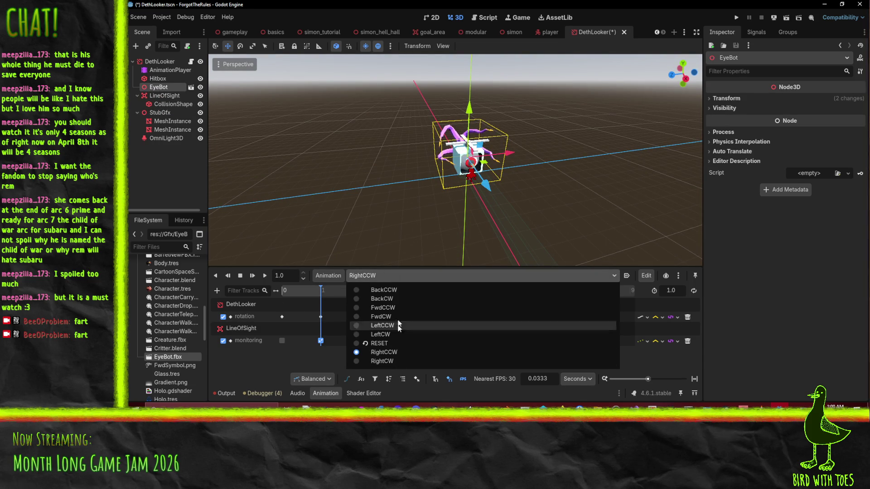
{"action": "left_click", "coordinate": [381, 343]}
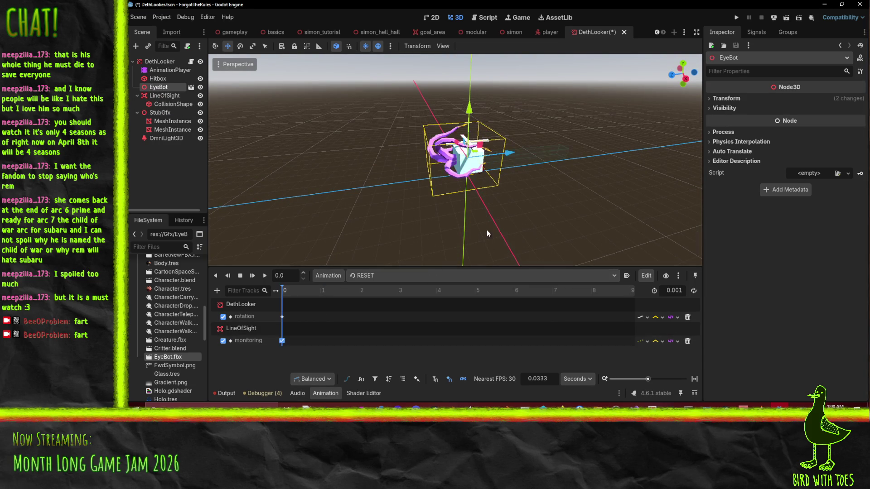
{"action": "middle_click_drag", "start_coordinate": [599, 194], "coordinate": [453, 186]}
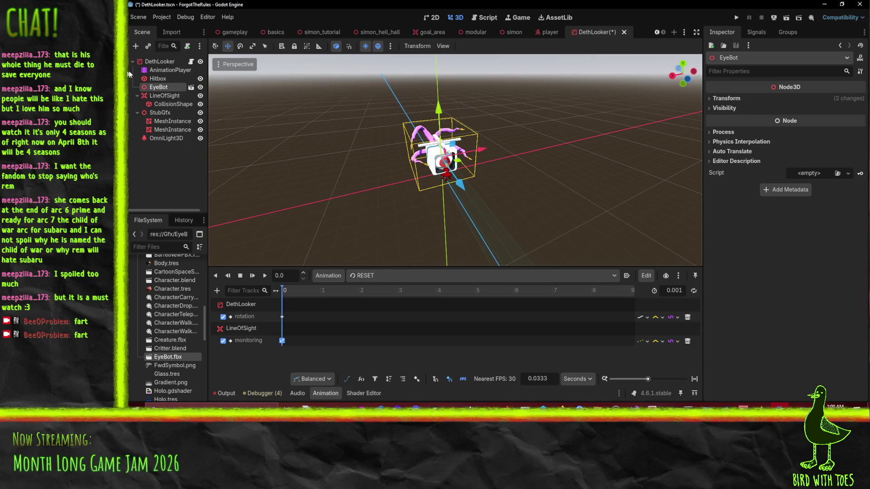
- Delete the StubGfx placeholder node and save the DethLooker scene
{"action": "left_click", "coordinate": [165, 113]}
{"action": "key", "text": "Delete"}
{"action": "key", "text": "Return"}
{"action": "scroll", "coordinate": [359, 125], "scroll_direction": "up", "scroll_amount": 5}
{"action": "key", "text": "ctrl+s"}
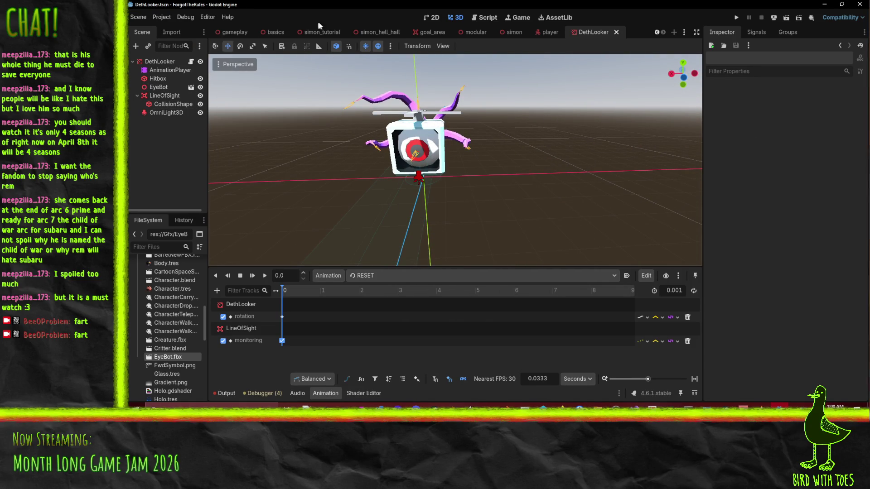
- Close the simon_hell_hall, simon_tutorial and basics scene tabs
{"action": "left_click", "coordinate": [392, 34]}
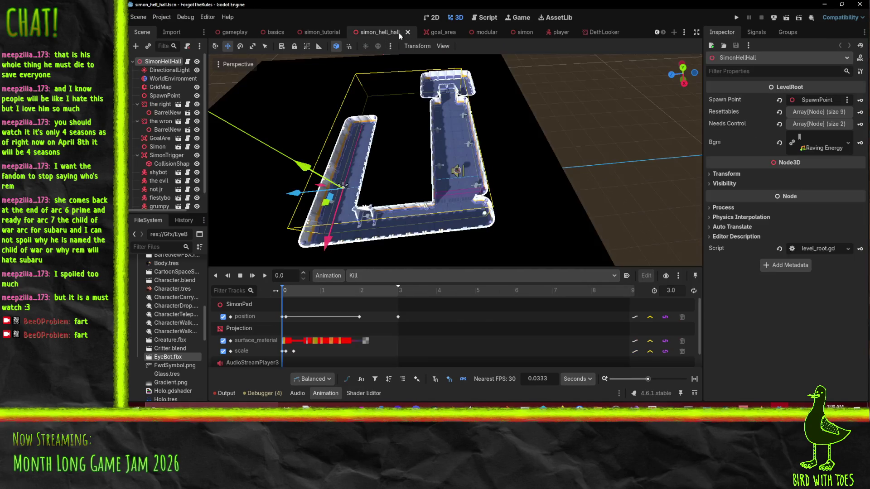
{"action": "left_click", "coordinate": [406, 32]}
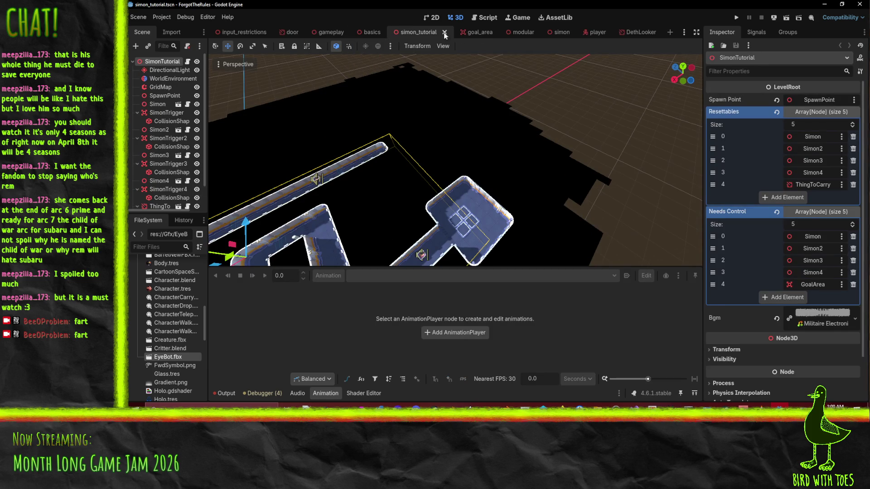
{"action": "left_click", "coordinate": [445, 34]}
{"action": "left_click", "coordinate": [388, 33]}
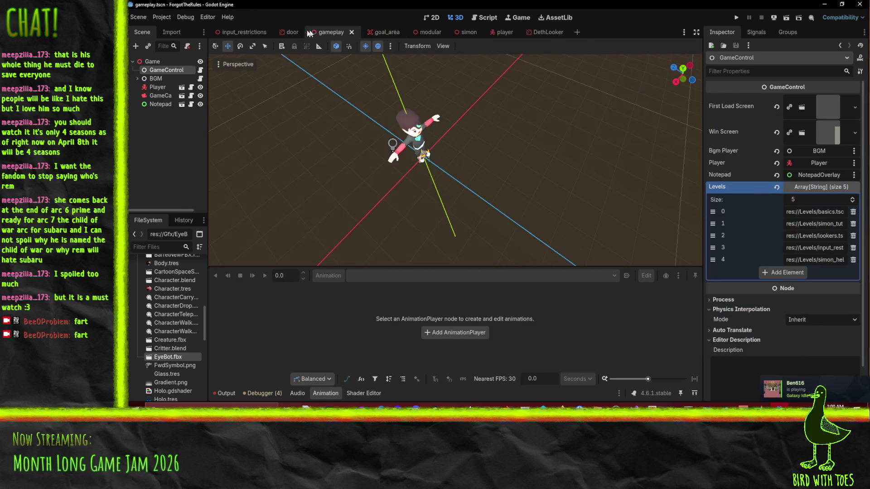
- Open lookers.tscn from the Levels folder
{"action": "scroll", "coordinate": [182, 352], "scroll_direction": "down", "scroll_amount": 5}
{"action": "scroll", "coordinate": [181, 352], "scroll_direction": "down", "scroll_amount": 3}
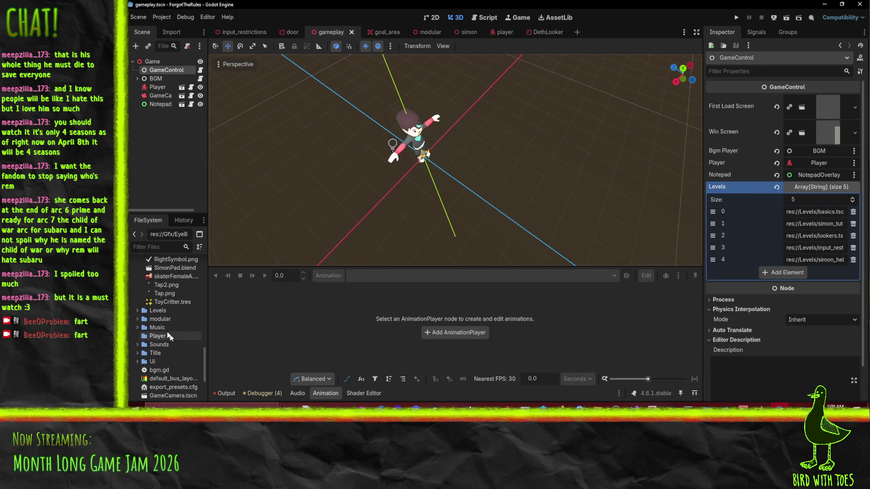
{"action": "left_click", "coordinate": [134, 310]}
{"action": "double_click", "coordinate": [166, 339]}
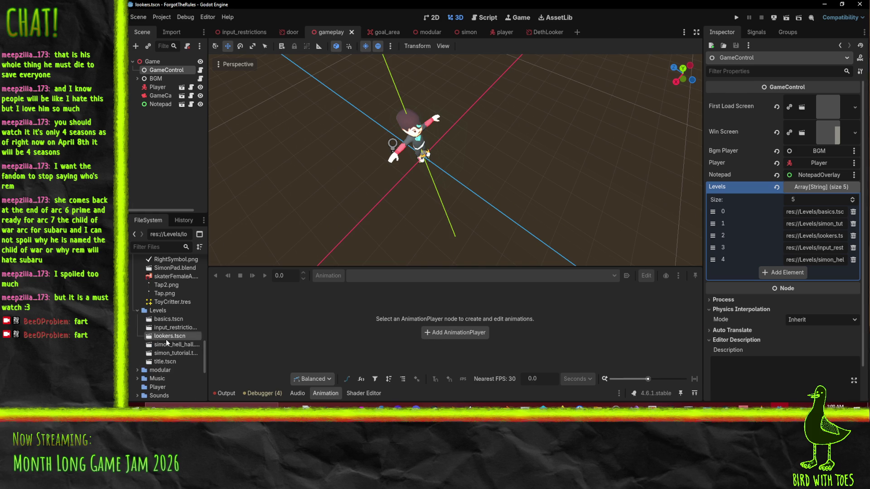
- Look over the DethLooker enemies in the lookers level, then return to the DethLooker scene
{"action": "scroll", "coordinate": [397, 163], "scroll_direction": "up", "scroll_amount": 5}
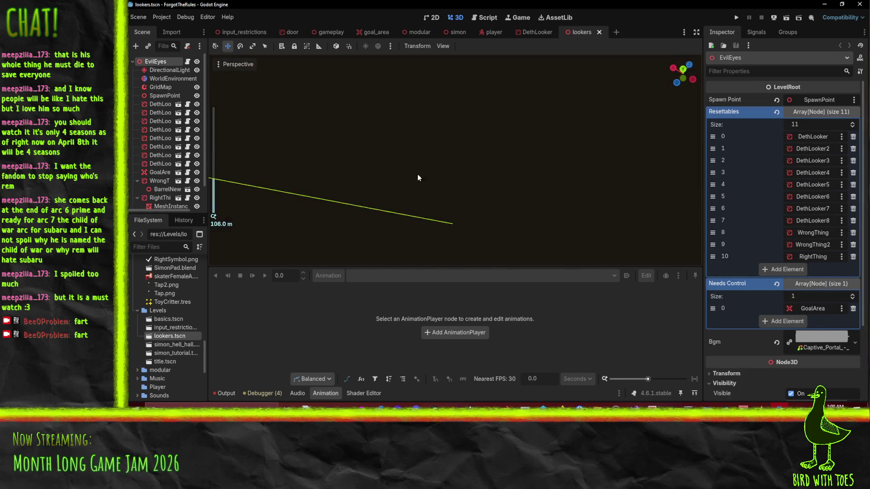
{"action": "mouse_move", "coordinate": [465, 172]}
{"action": "middle_mouse_down"}
{"action": "mouse_move", "coordinate": [542, 159]}
{"action": "mouse_move", "coordinate": [507, 180]}
{"action": "mouse_move", "coordinate": [572, 147]}
{"action": "middle_mouse_up"}
{"action": "scroll", "coordinate": [473, 170], "scroll_direction": "up", "scroll_amount": 2}
{"action": "scroll", "coordinate": [546, 151], "scroll_direction": "up", "scroll_amount": 2}
{"action": "scroll", "coordinate": [572, 147], "scroll_direction": "down", "scroll_amount": 5}
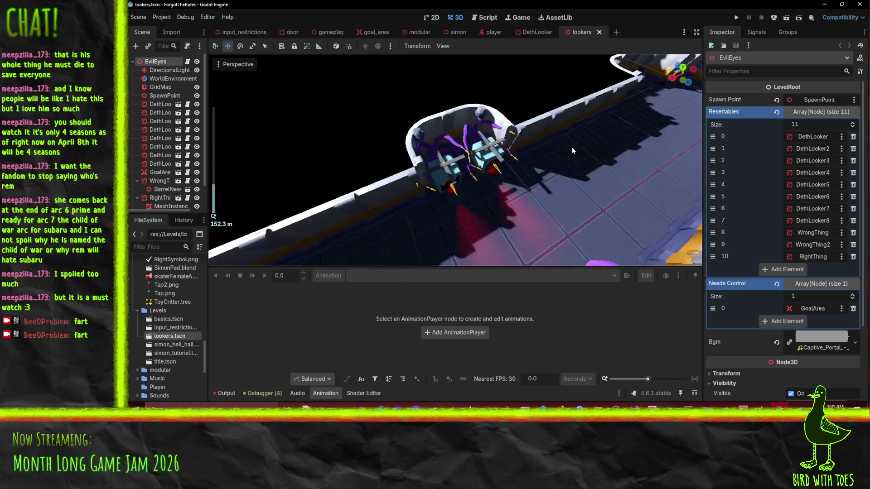
{"action": "left_click", "coordinate": [531, 34]}
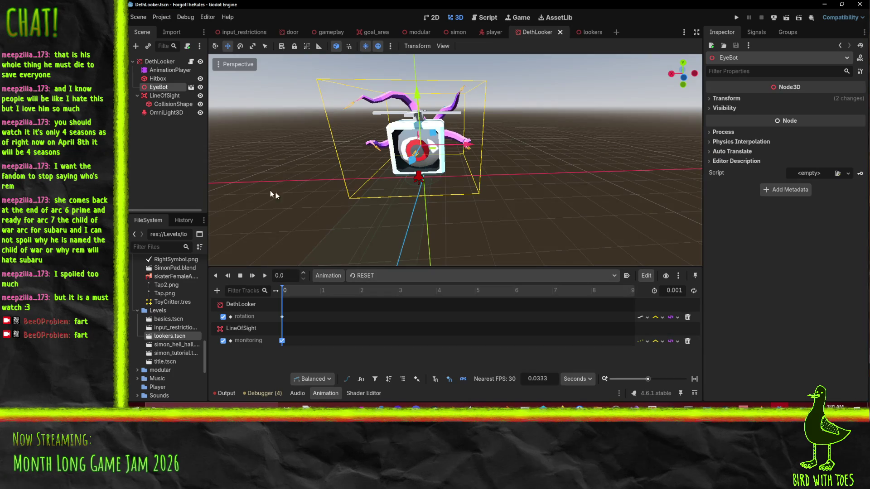
- Scale EyeBot to 0.75 on all axes in the Inspector
{"action": "left_click", "coordinate": [734, 99]}
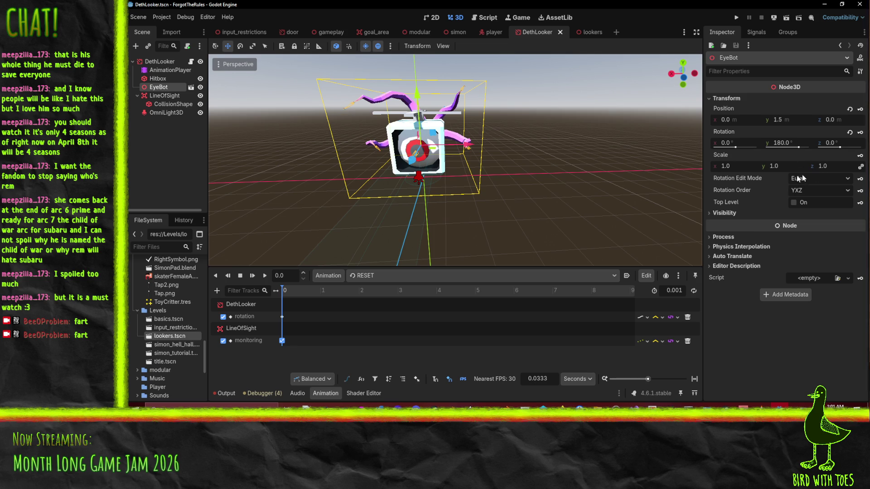
{"action": "left_click", "coordinate": [747, 166]}
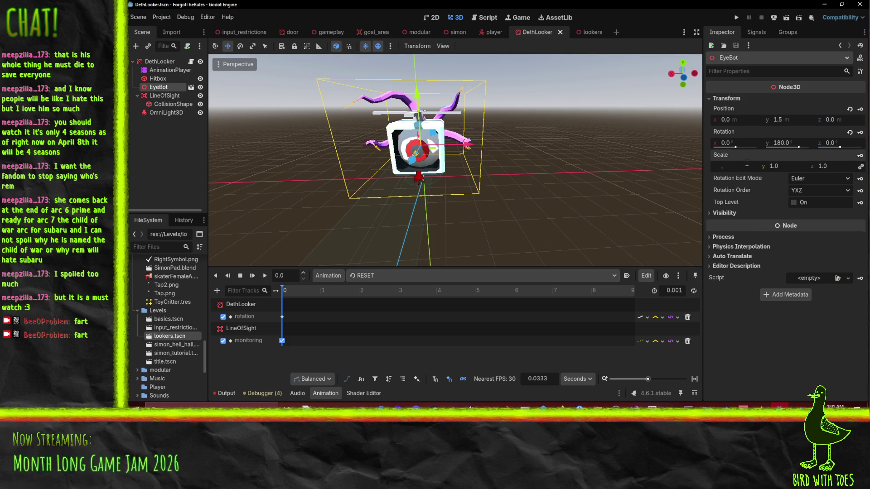
{"action": "type", "text": "75"}
{"action": "type", "text": "0.75"}
{"action": "key", "text": "Return"}
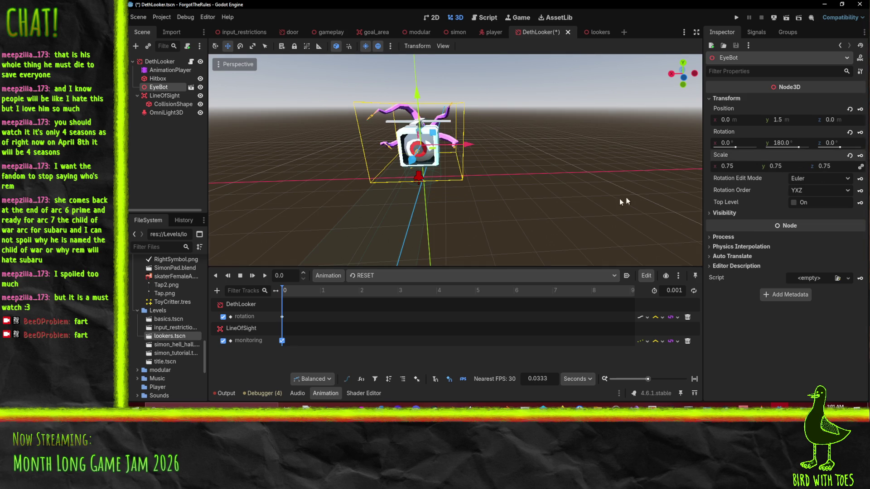
- Lower EyeBot to Y 1.2 and save the DethLooker scene
{"action": "middle_click_drag", "start_coordinate": [435, 206], "coordinate": [480, 183]}
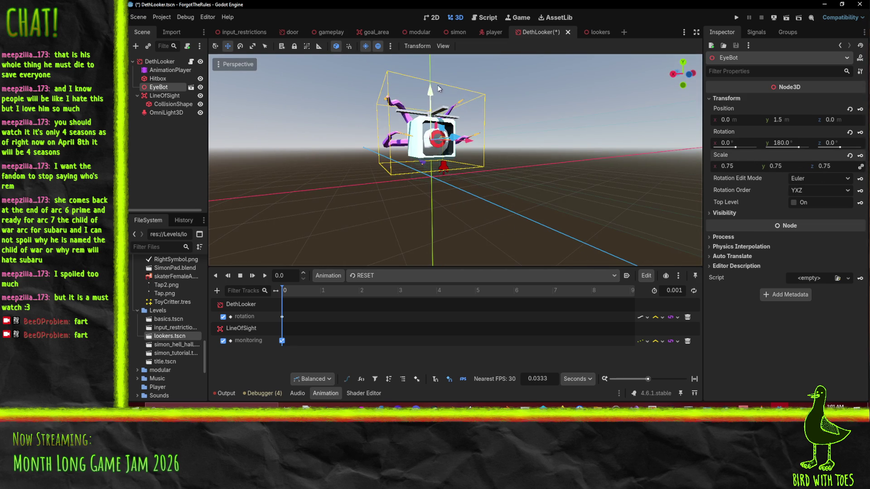
{"action": "left_click_drag", "start_coordinate": [438, 88], "coordinate": [434, 93]}
{"action": "left_click_drag", "start_coordinate": [433, 91], "coordinate": [434, 94]}
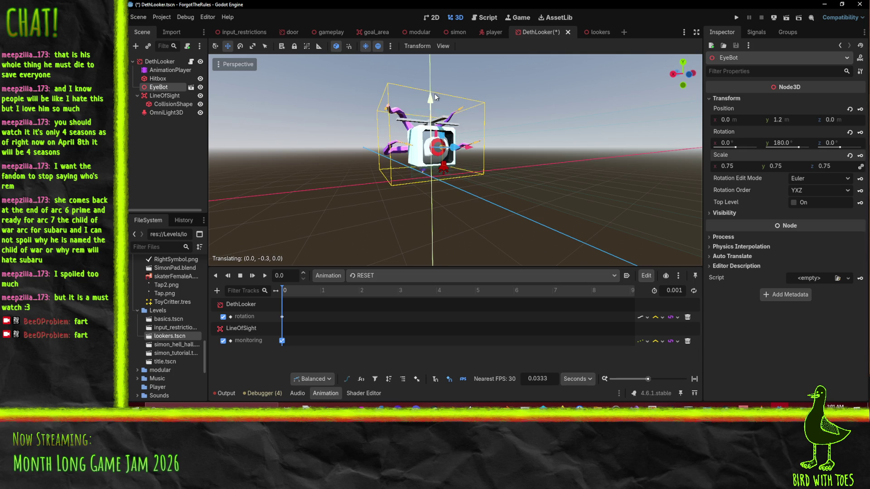
{"action": "key", "text": "ctrl+s"}
- Check the eye robots in the lookers level, then return to DethLooker
{"action": "left_click", "coordinate": [587, 35]}
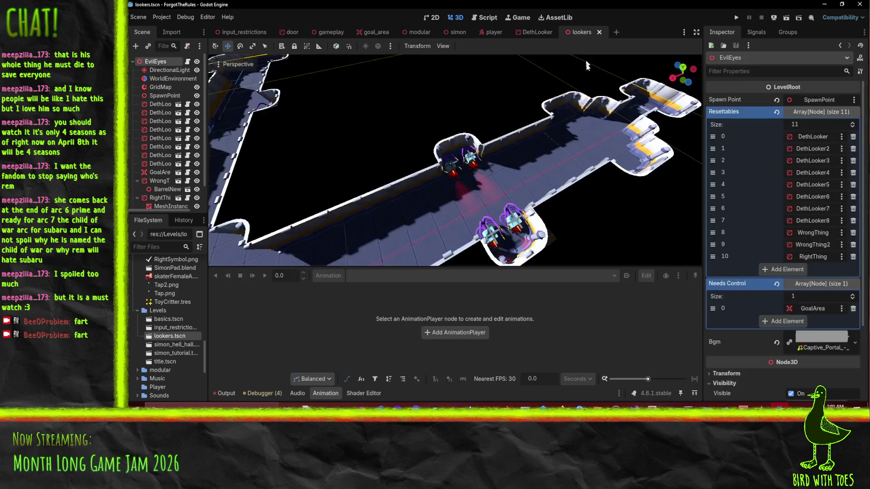
{"action": "scroll", "coordinate": [463, 178], "scroll_direction": "down", "scroll_amount": 10}
{"action": "scroll", "coordinate": [517, 156], "scroll_direction": "up", "scroll_amount": 15}
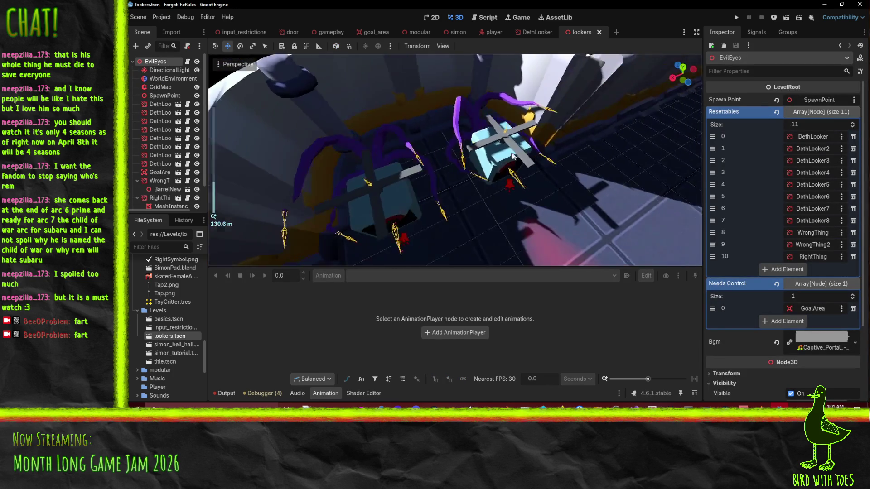
{"action": "scroll", "coordinate": [507, 151], "scroll_direction": "down", "scroll_amount": 5}
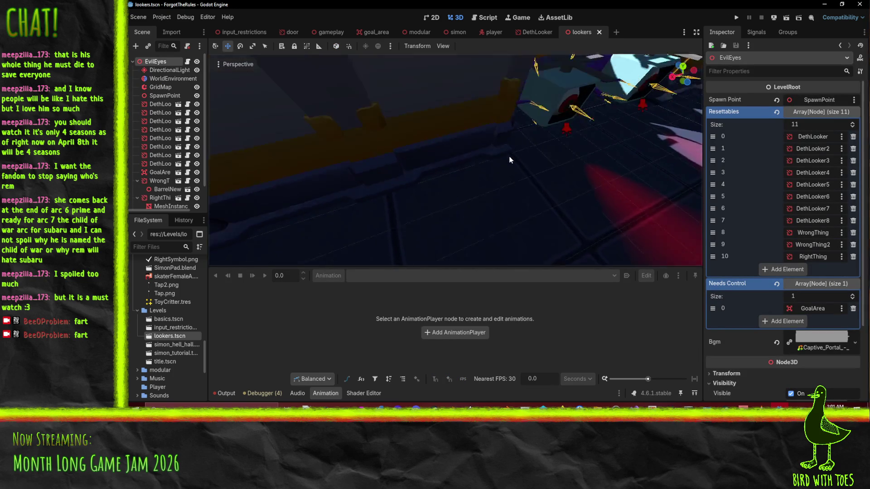
{"action": "mouse_move", "coordinate": [510, 166]}
{"action": "middle_mouse_down"}
{"action": "mouse_move", "coordinate": [529, 161]}
{"action": "mouse_move", "coordinate": [538, 118]}
{"action": "middle_mouse_up"}
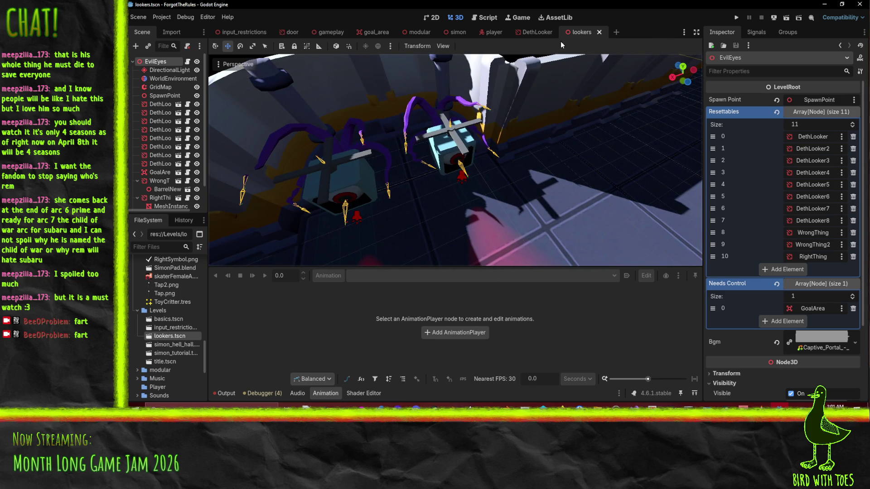
{"action": "left_click", "coordinate": [537, 32]}
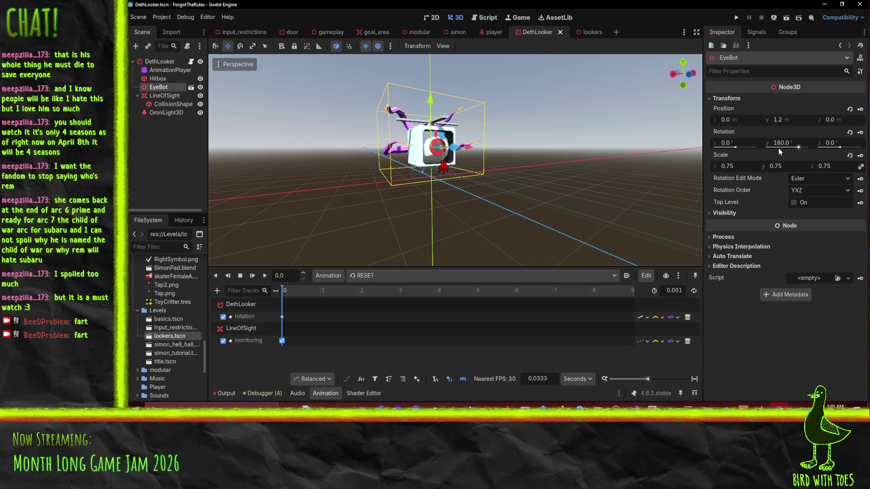
- Set EyeBot's scale to 0.5 on all axes
{"action": "left_click", "coordinate": [742, 169]}
{"action": "type", "text": "."}
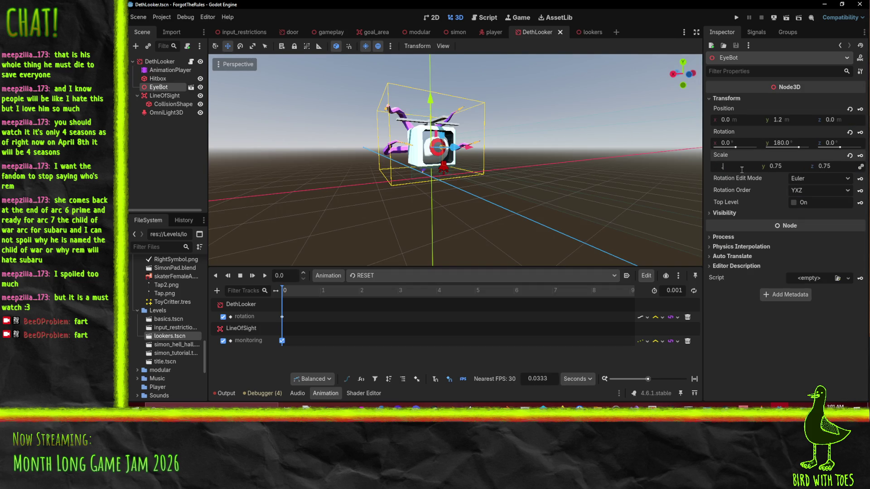
{"action": "key", "text": "Return"}
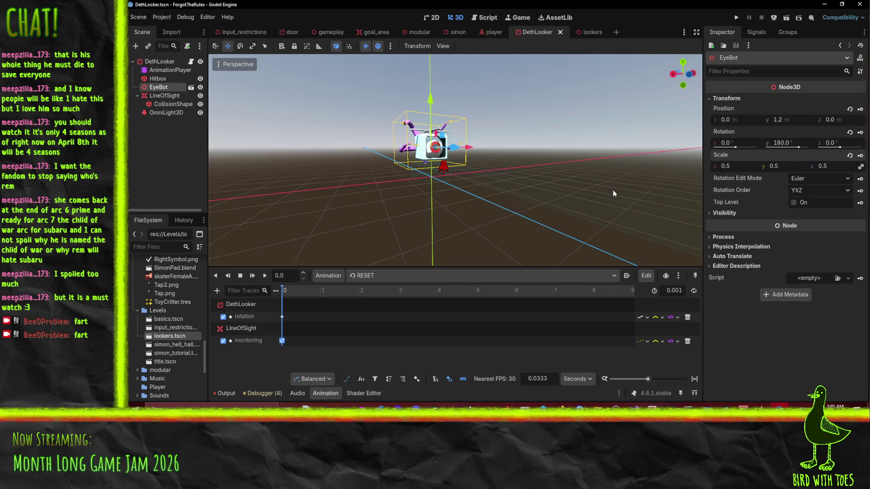
- Review the smaller eye robots along the lookers corridor, then return to DethLooker
{"action": "left_click", "coordinate": [589, 32]}
{"action": "middle_click_drag", "start_coordinate": [525, 158], "coordinate": [534, 155]}
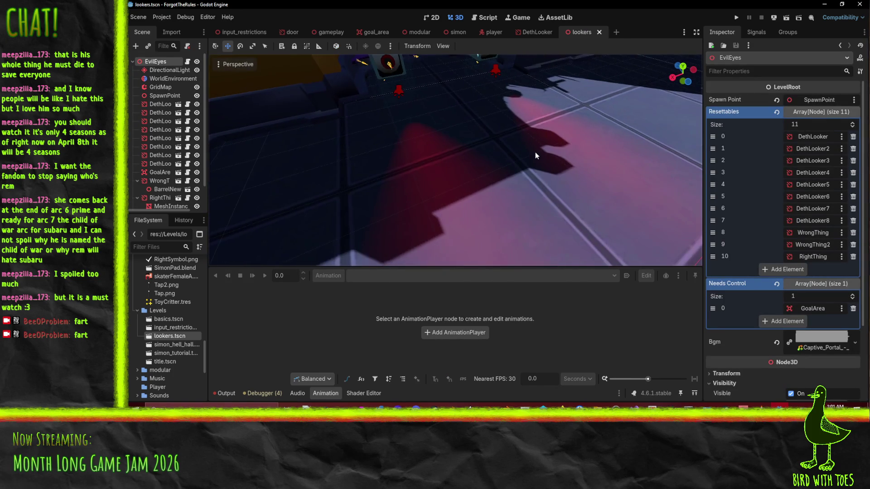
{"action": "scroll", "coordinate": [535, 152], "scroll_direction": "down", "scroll_amount": 5}
{"action": "scroll", "coordinate": [587, 153], "scroll_direction": "up", "scroll_amount": 3}
{"action": "scroll", "coordinate": [587, 154], "scroll_direction": "down", "scroll_amount": 2}
{"action": "scroll", "coordinate": [613, 163], "scroll_direction": "up", "scroll_amount": 8}
{"action": "scroll", "coordinate": [635, 162], "scroll_direction": "up", "scroll_amount": 2}
{"action": "scroll", "coordinate": [616, 165], "scroll_direction": "down", "scroll_amount": 8}
{"action": "middle_click_drag", "start_coordinate": [615, 169], "coordinate": [606, 169]}
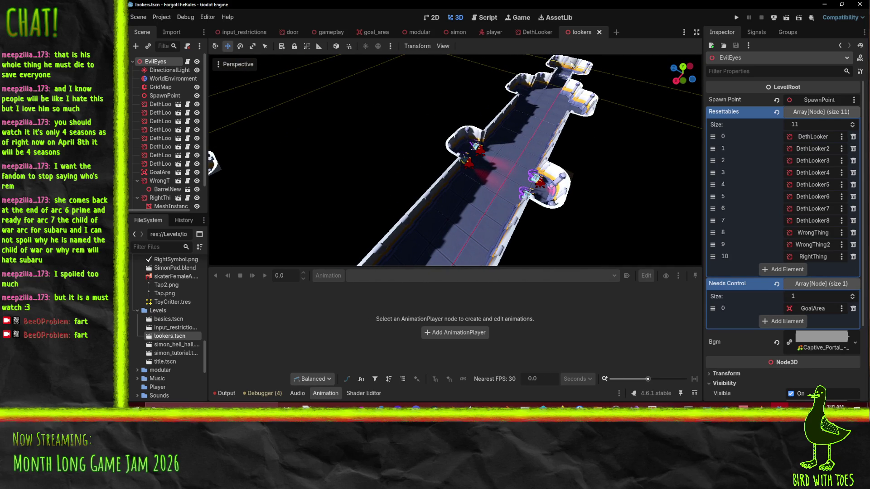
{"action": "left_click", "coordinate": [536, 32]}
- Add a new empty animation named Kill to the DethLooker AnimationPlayer
{"action": "left_click", "coordinate": [165, 71]}
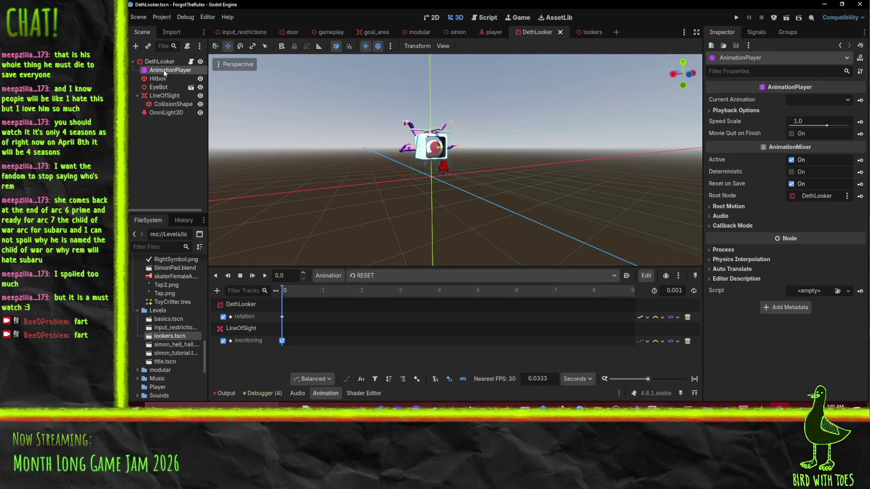
{"action": "left_click", "coordinate": [316, 280]}
{"action": "left_click", "coordinate": [322, 290]}
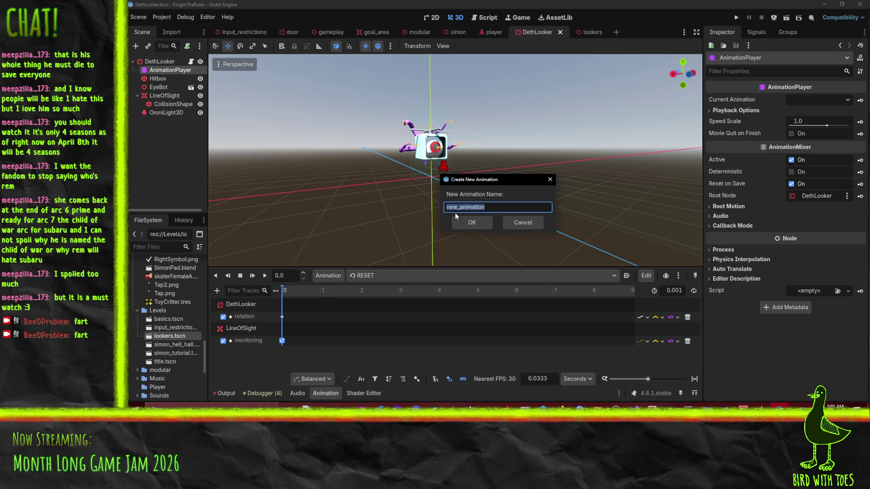
{"action": "type", "text": "Kill"}
{"action": "key", "text": "Return"}
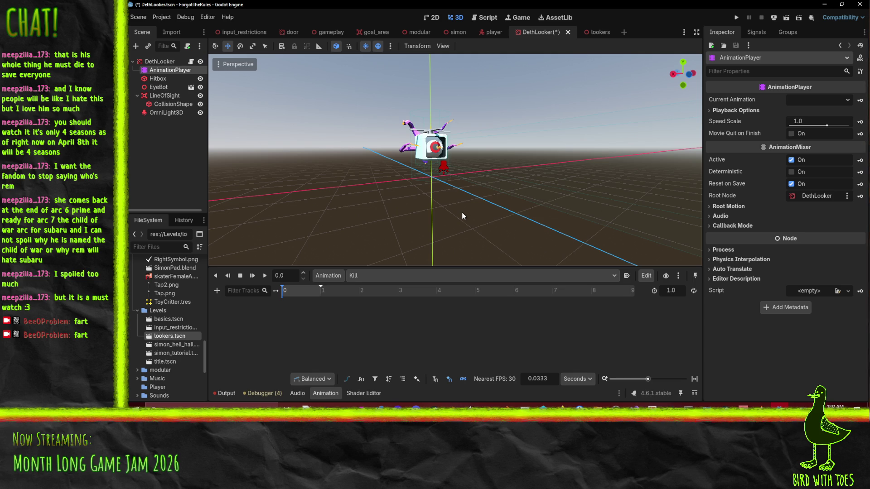
- Look over the DethLooker nodes and select EyeBot, keeping its name unchanged
{"action": "middle_click_drag", "start_coordinate": [334, 208], "coordinate": [449, 247]}
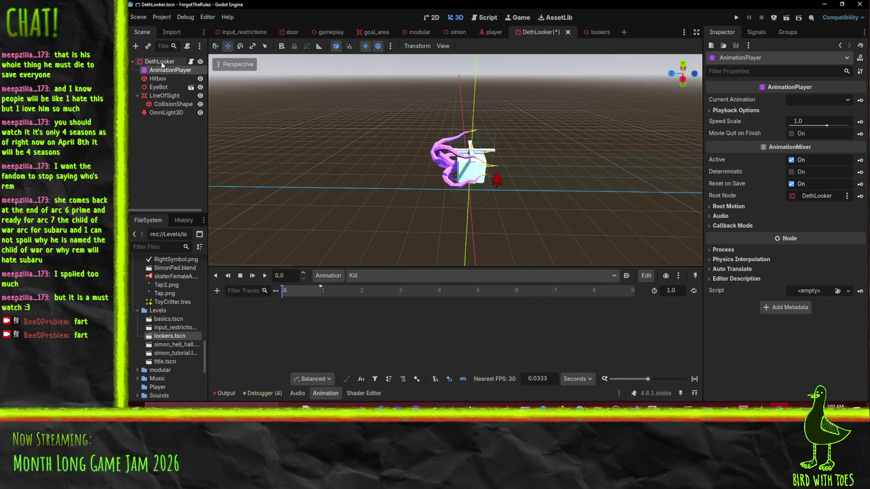
{"action": "left_click", "coordinate": [159, 62]}
{"action": "left_click", "coordinate": [163, 104]}
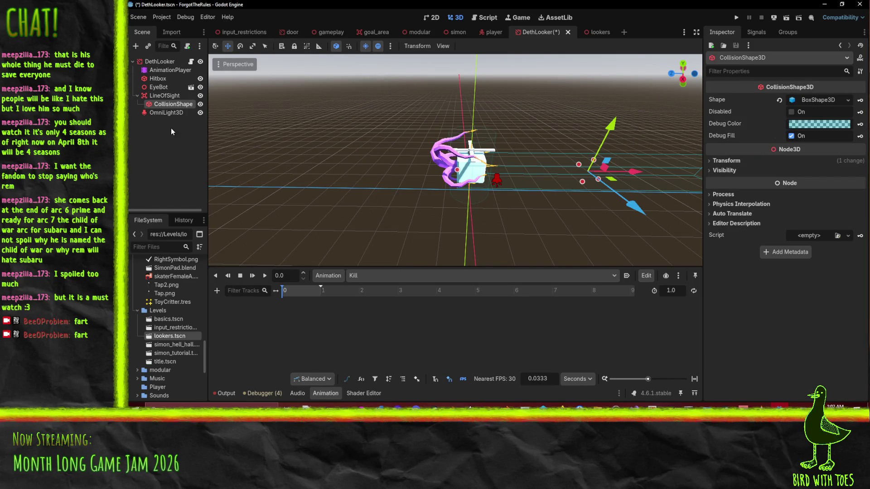
{"action": "left_click", "coordinate": [162, 87]}
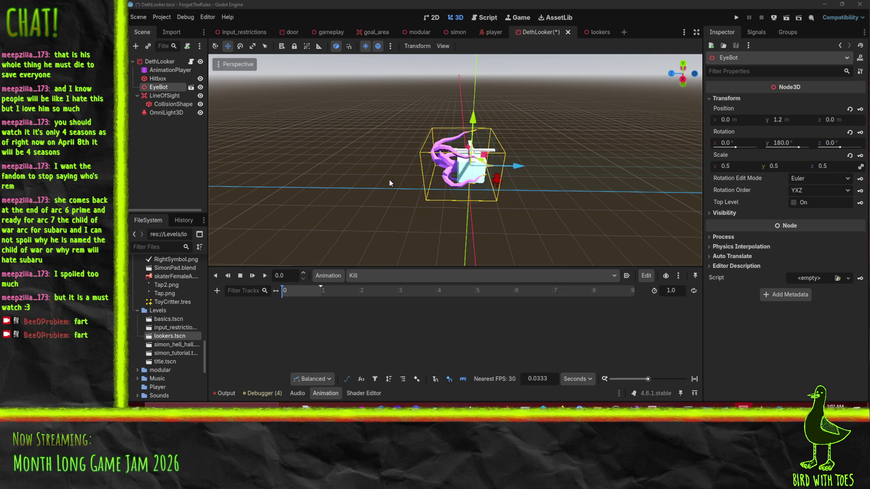
{"action": "right_click", "coordinate": [159, 90]}
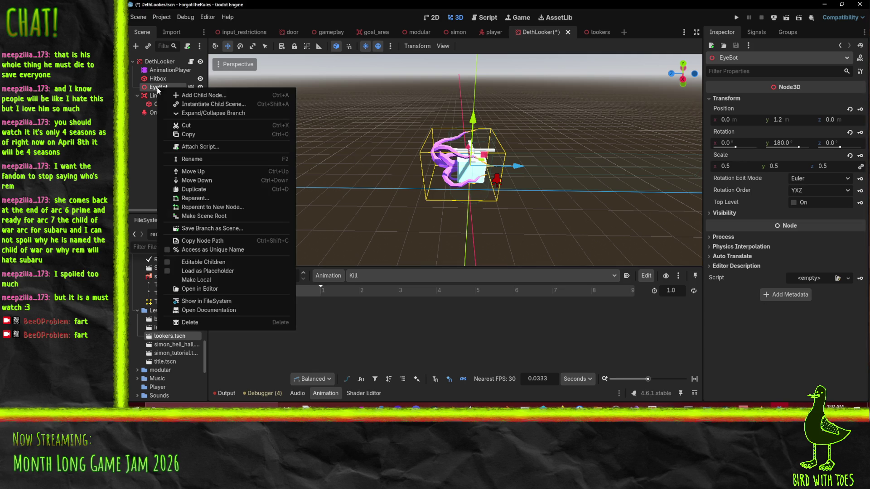
{"action": "left_click", "coordinate": [149, 97]}
{"action": "double_click", "coordinate": [156, 89]}
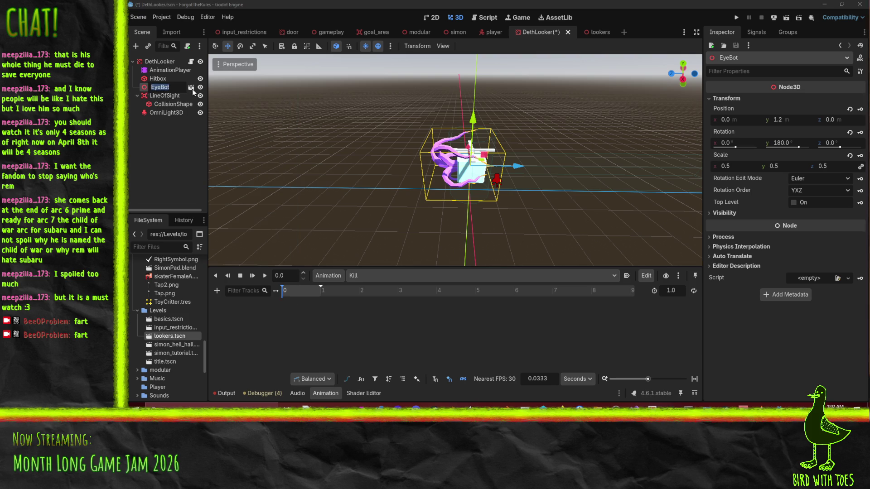
{"action": "right_click", "coordinate": [158, 86]}
{"action": "left_click", "coordinate": [151, 106]}
{"action": "key", "text": "Return"}
- Turn on Editable Children for EyeBot and begin adding a child under Skeleton3D
{"action": "right_click", "coordinate": [146, 89]}
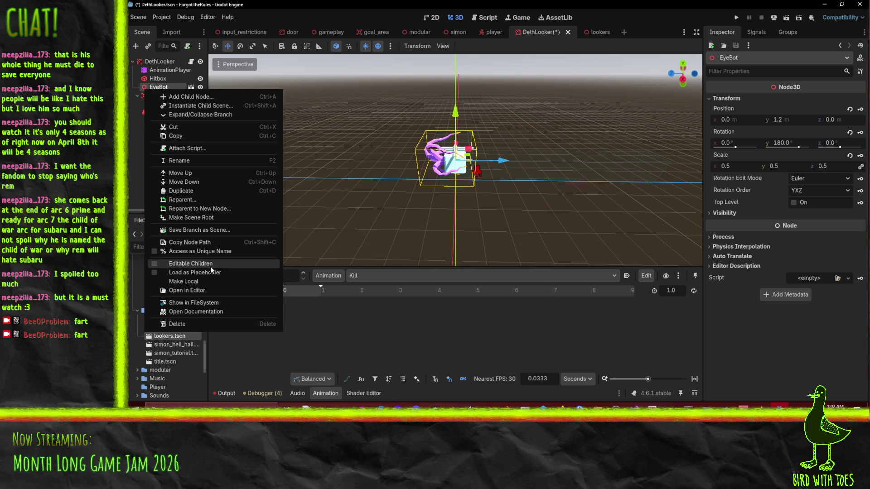
{"action": "left_click", "coordinate": [190, 263]}
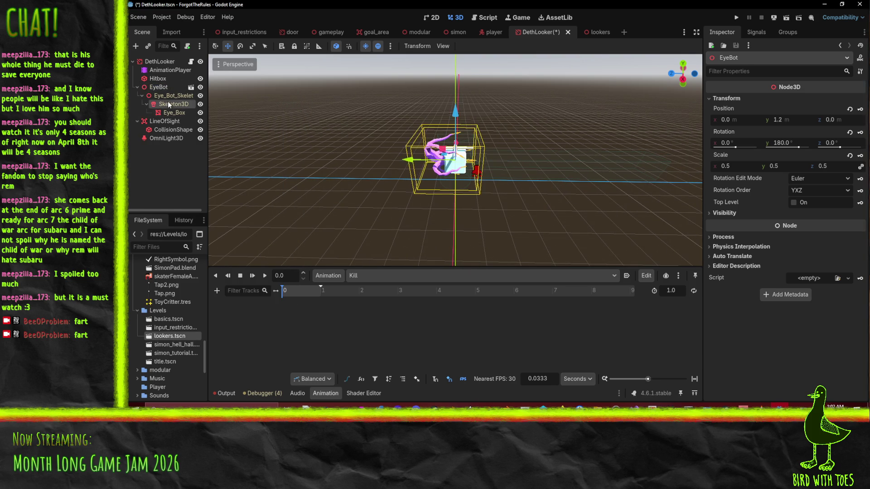
{"action": "right_click", "coordinate": [168, 104]}
{"action": "left_click", "coordinate": [214, 110]}
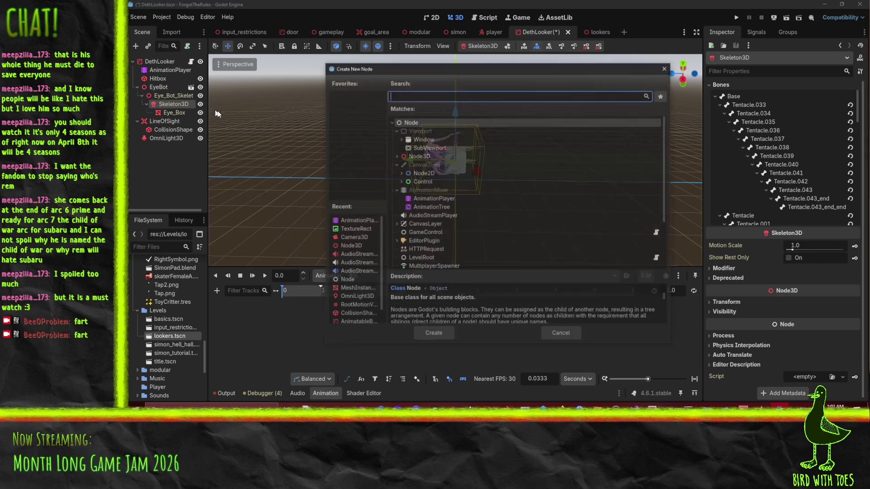
- Add a JacobianIK3D node under Skeleton3D, found by searching 'ik'
{"action": "type", "text": "ik"}
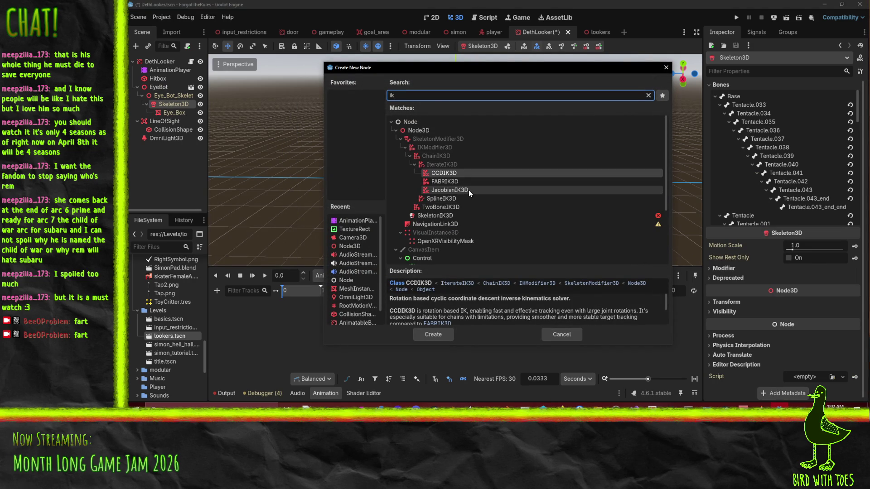
{"action": "left_click", "coordinate": [445, 191]}
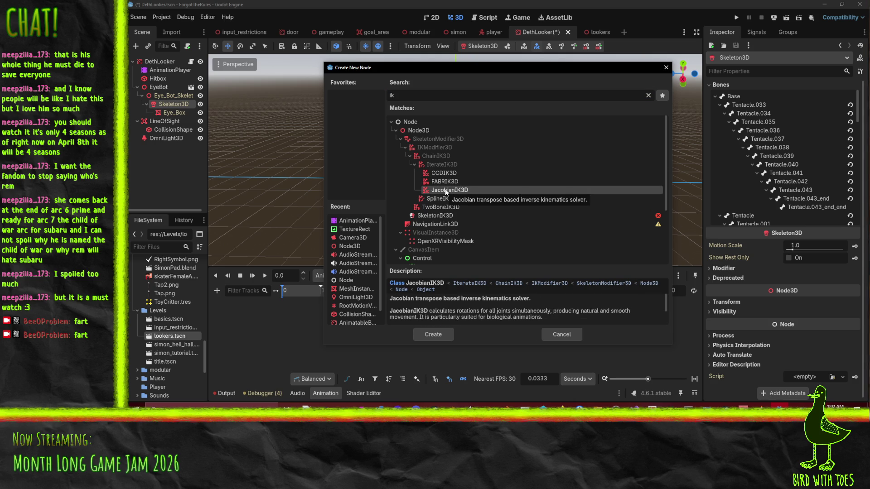
{"action": "left_click", "coordinate": [430, 336]}
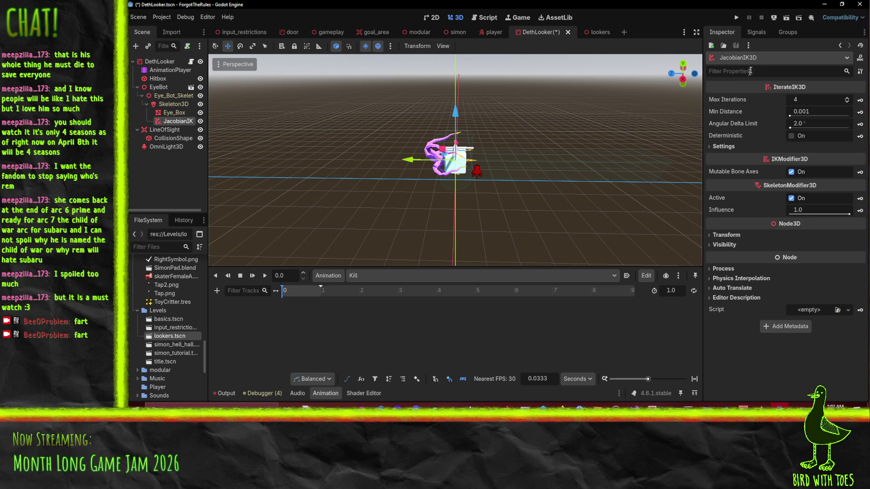
{"action": "mouse_move", "coordinate": [461, 223]}
{"action": "middle_mouse_down"}
{"action": "mouse_move", "coordinate": [583, 165]}
{"action": "mouse_move", "coordinate": [556, 162]}
{"action": "mouse_move", "coordinate": [594, 163]}
{"action": "middle_mouse_up"}
- Add a new settings entry to the JacobianIK3D solver
{"action": "left_click", "coordinate": [738, 147]}
{"action": "left_click", "coordinate": [789, 162]}
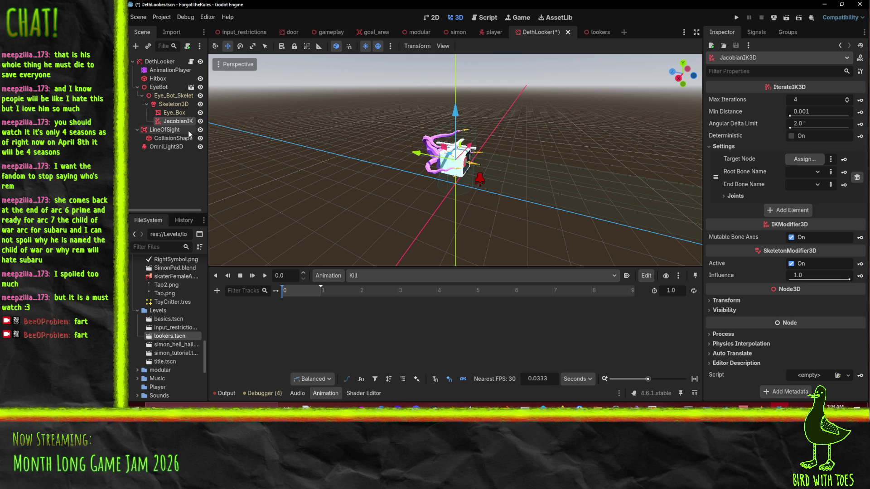
{"action": "right_click", "coordinate": [160, 63]}
{"action": "left_click", "coordinate": [188, 84]}
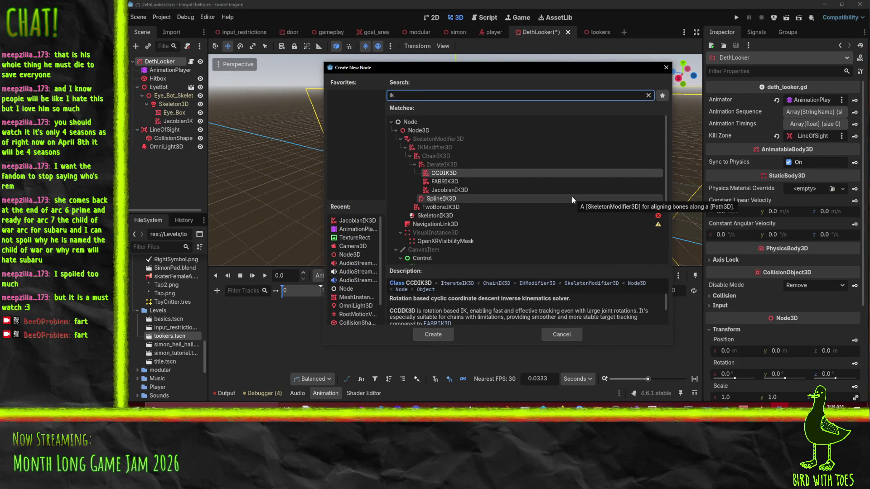
- Add a Node3D named IkTarget under DethLooker, moved about 3 units along Z and 1 up
{"action": "left_click", "coordinate": [498, 130]}
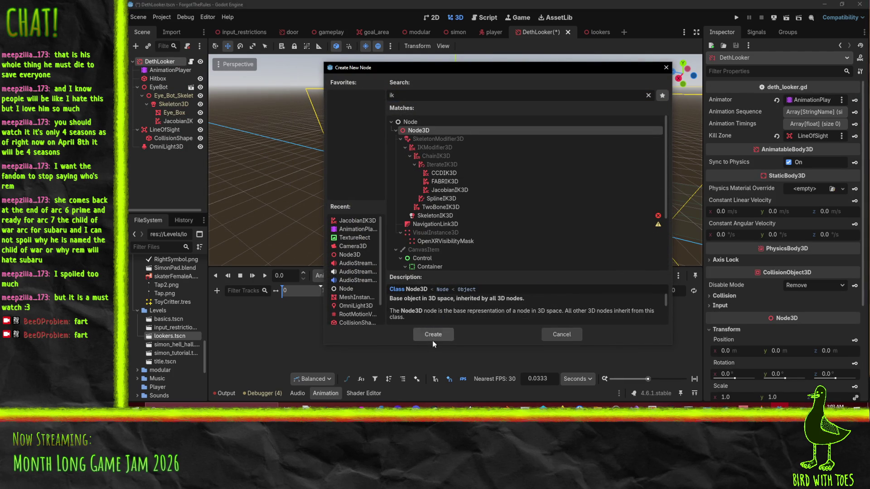
{"action": "left_click", "coordinate": [426, 331]}
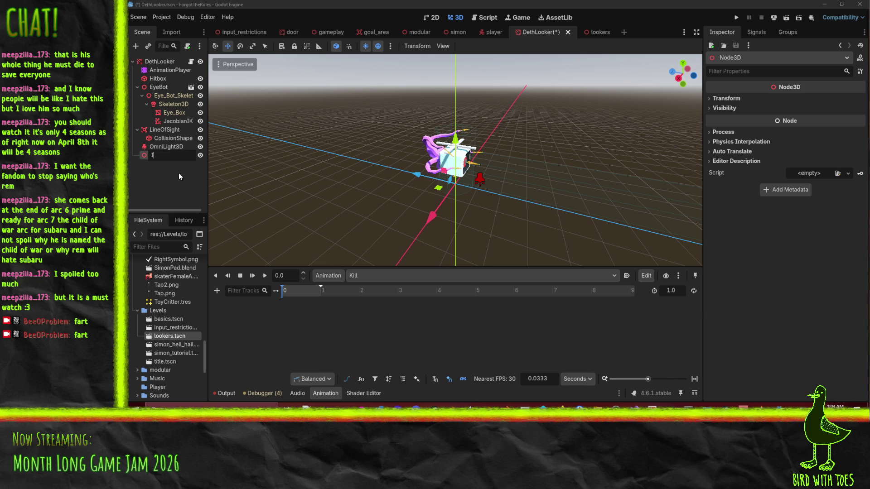
{"action": "type", "text": "IkTarget"}
{"action": "key", "text": "Return"}
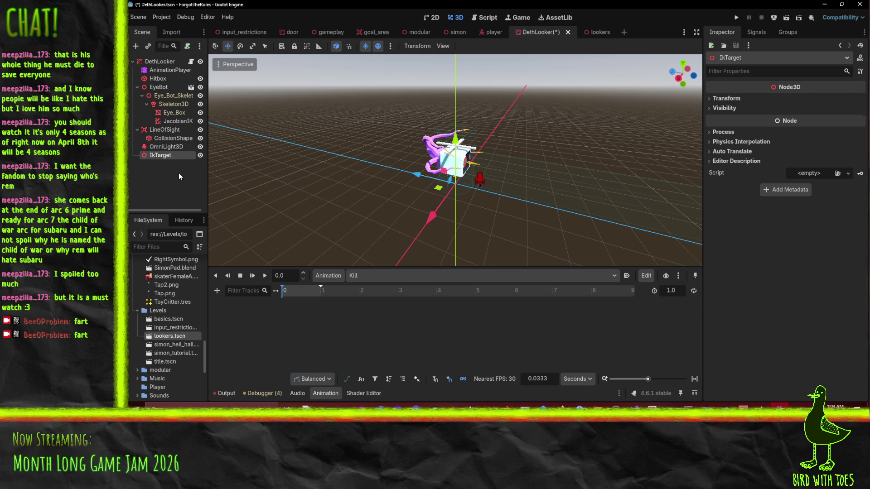
{"action": "mouse_move", "coordinate": [413, 187]}
{"action": "middle_mouse_down"}
{"action": "mouse_move", "coordinate": [493, 193]}
{"action": "mouse_move", "coordinate": [453, 186]}
{"action": "middle_mouse_up"}
{"action": "left_click_drag", "start_coordinate": [410, 183], "coordinate": [467, 189]}
{"action": "left_click_drag", "start_coordinate": [542, 148], "coordinate": [545, 111]}
{"action": "left_click_drag", "start_coordinate": [481, 160], "coordinate": [443, 161]}
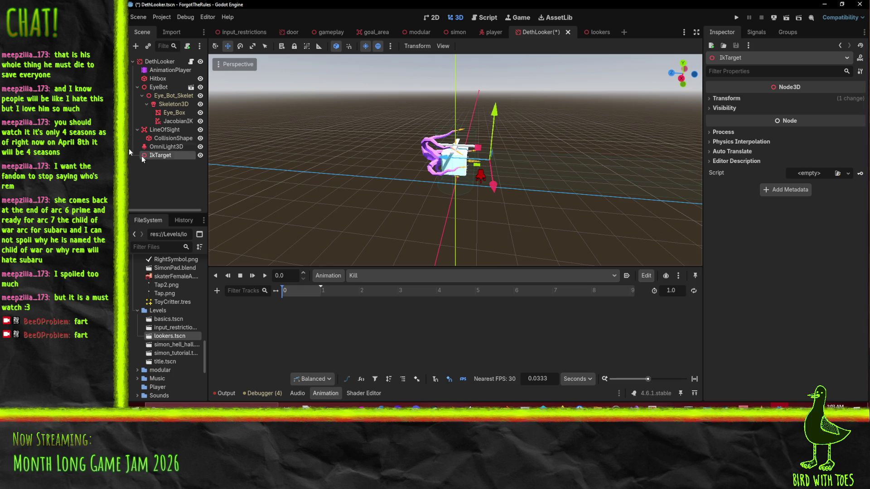
- Check which bones JacobianIK's Root Bone Name list offers, choosing none
{"action": "left_click", "coordinate": [176, 121]}
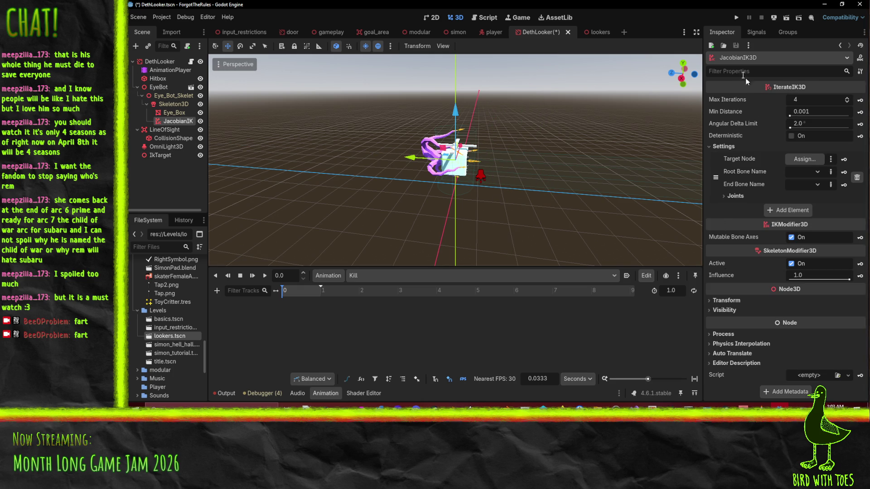
{"action": "left_click", "coordinate": [816, 172]}
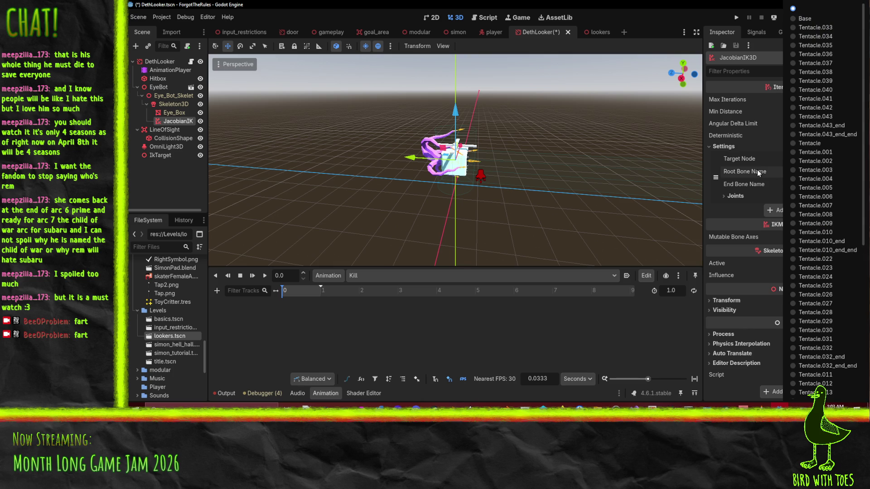
{"action": "scroll", "coordinate": [825, 163], "scroll_direction": "down", "scroll_amount": 5}
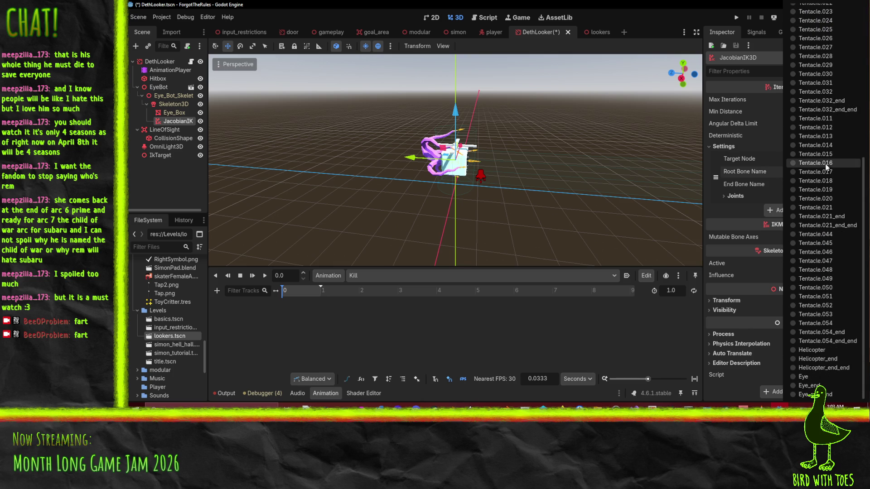
{"action": "left_click", "coordinate": [360, 3]}
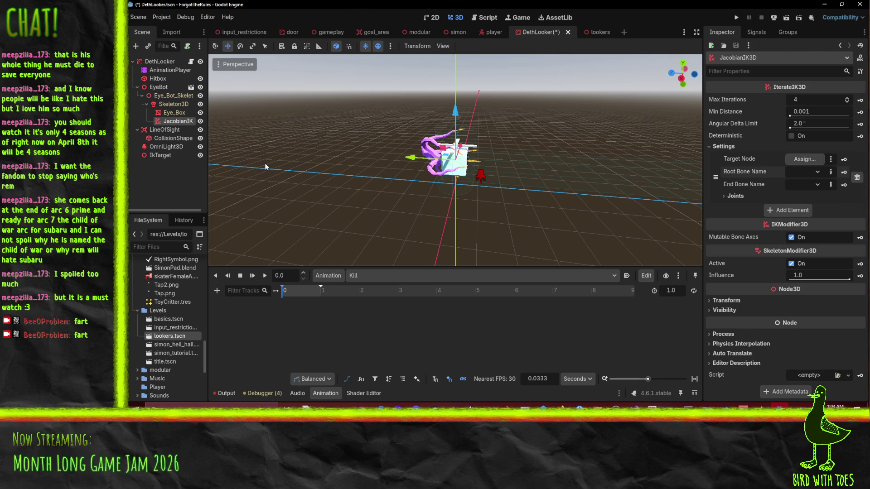
{"action": "scroll", "coordinate": [359, 154], "scroll_direction": "up", "scroll_amount": 3}
{"action": "middle_click_drag", "start_coordinate": [360, 159], "coordinate": [422, 163]}
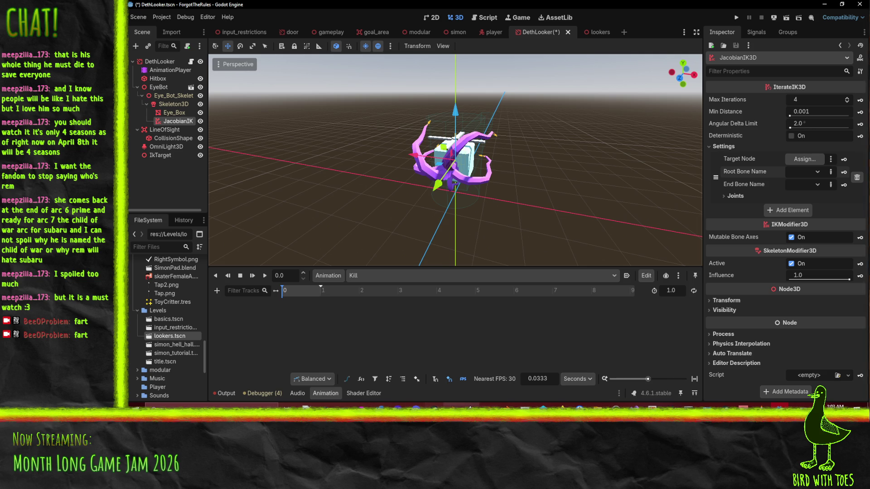
- Switch to Blender and zoom in on the Eye_Box model
{"action": "left_click", "coordinate": [470, 406]}
{"action": "mouse_move", "coordinate": [441, 240]}
{"action": "middle_mouse_down"}
{"action": "mouse_move", "coordinate": [476, 238]}
{"action": "mouse_move", "coordinate": [422, 235]}
{"action": "mouse_move", "coordinate": [439, 243]}
{"action": "middle_mouse_up"}
{"action": "scroll", "coordinate": [476, 238], "scroll_direction": "up", "scroll_amount": 3}
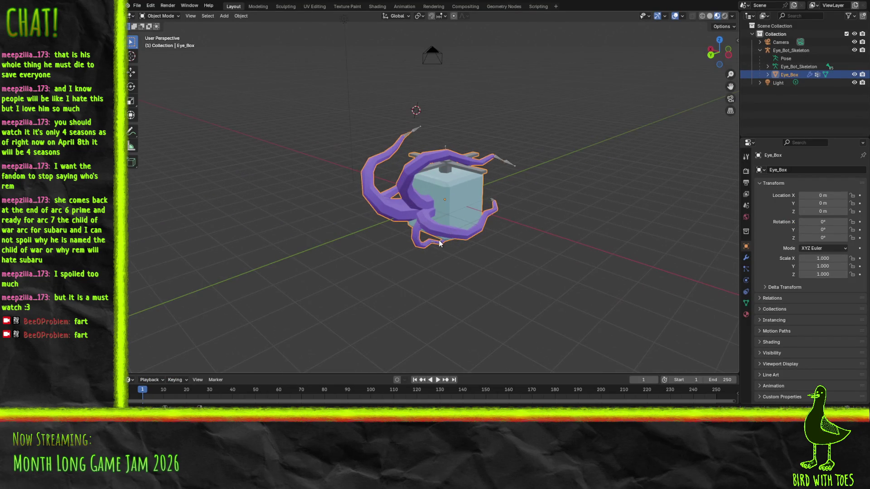
{"action": "left_click", "coordinate": [501, 161]}
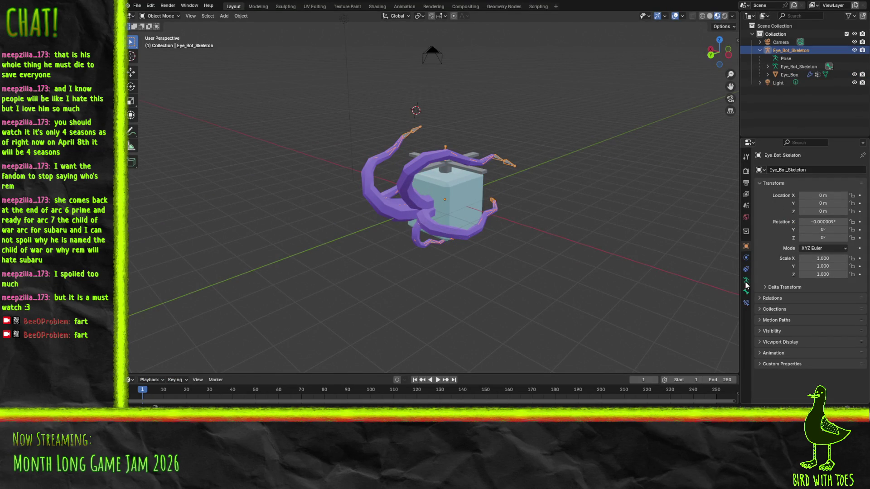
{"action": "left_click", "coordinate": [747, 304]}
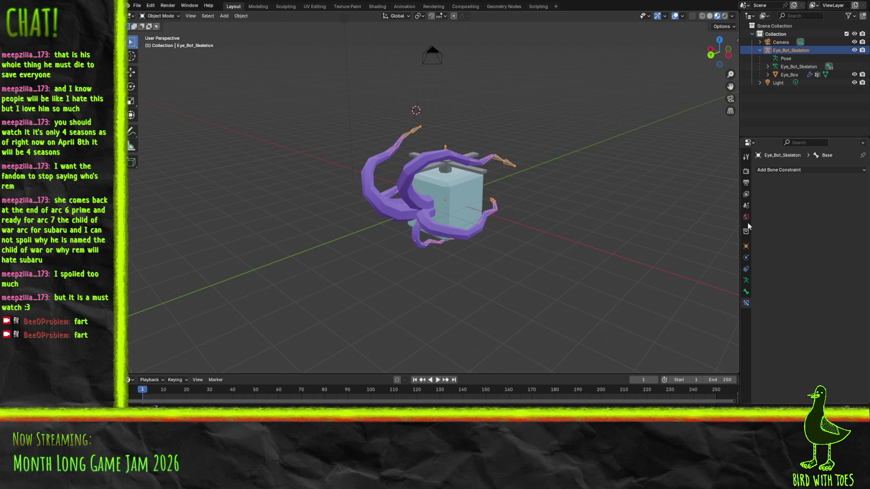
{"action": "key", "text": "Tab"}
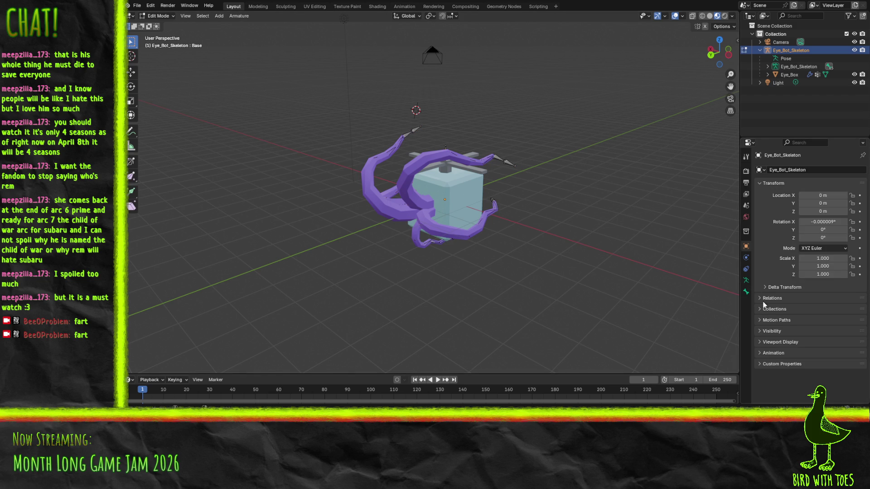
{"action": "left_click", "coordinate": [746, 293]}
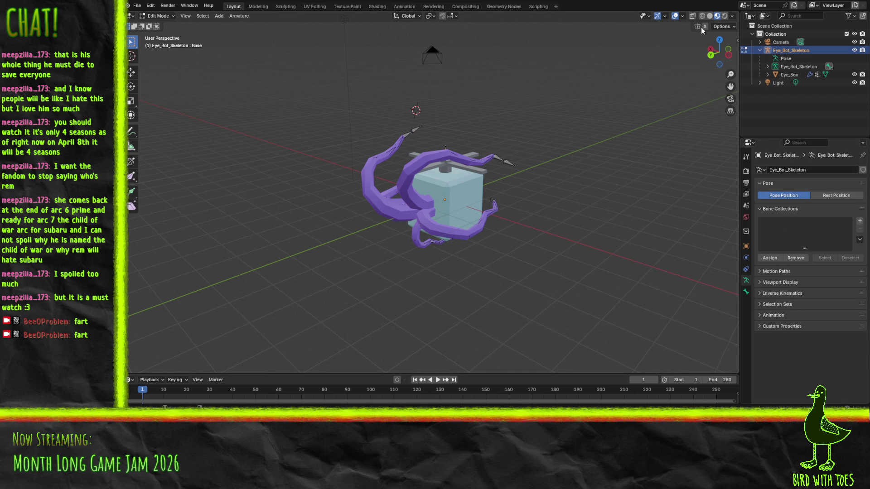
{"action": "left_click", "coordinate": [509, 164]}
{"action": "left_click", "coordinate": [156, 16]}
{"action": "left_click", "coordinate": [160, 43]}
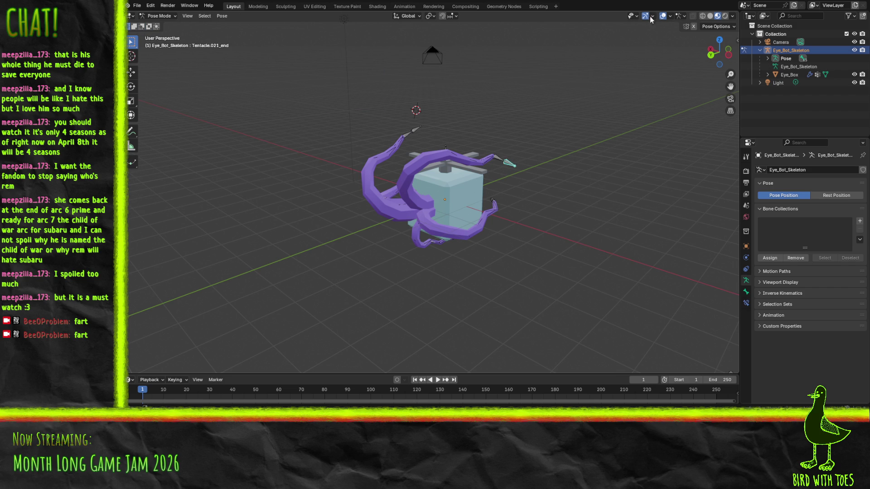
{"action": "left_click", "coordinate": [685, 16]}
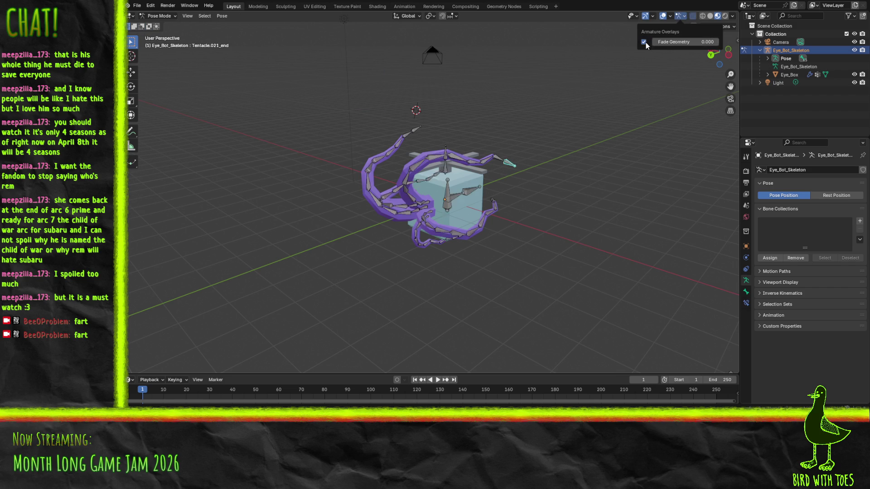
{"action": "left_click", "coordinate": [693, 16]}
{"action": "left_click_drag", "start_coordinate": [719, 53], "coordinate": [720, 46]}
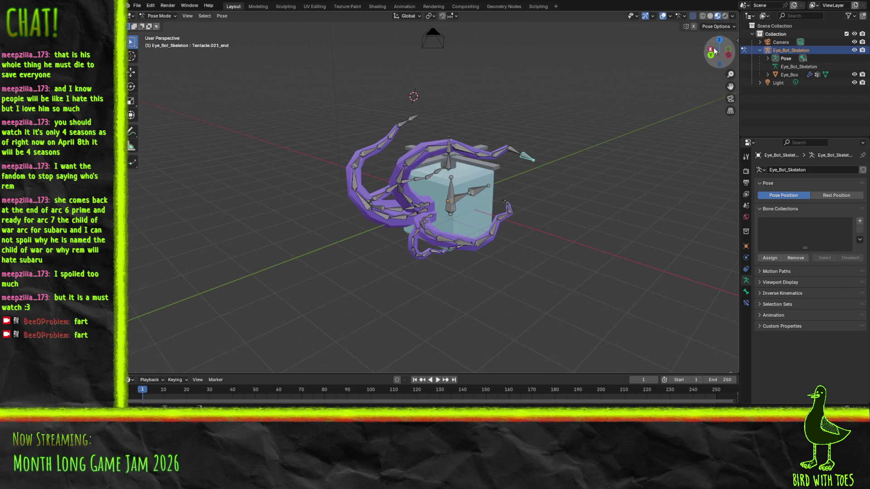
{"action": "left_click", "coordinate": [685, 17]}
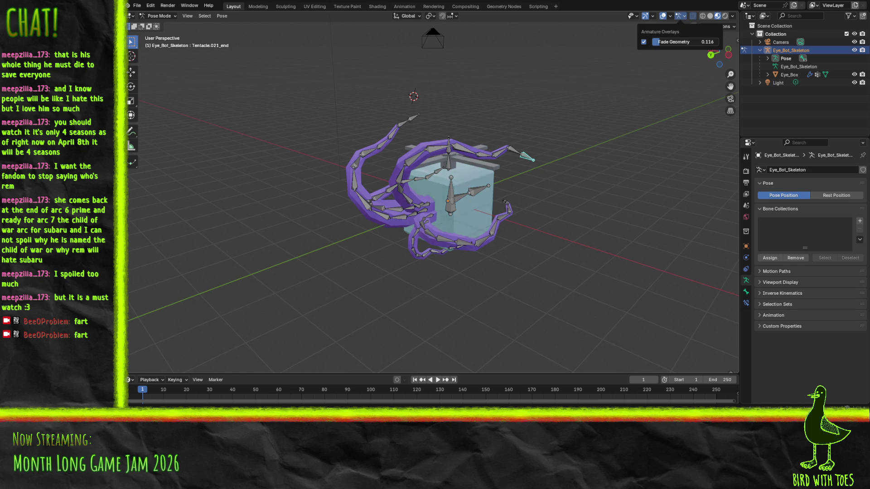
{"action": "left_click", "coordinate": [644, 42]}
{"action": "mouse_move", "coordinate": [679, 42]}
{"action": "left_mouse_down"}
{"action": "mouse_move", "coordinate": [659, 41]}
{"action": "mouse_move", "coordinate": [697, 41]}
{"action": "mouse_move", "coordinate": [653, 42]}
{"action": "left_mouse_up"}
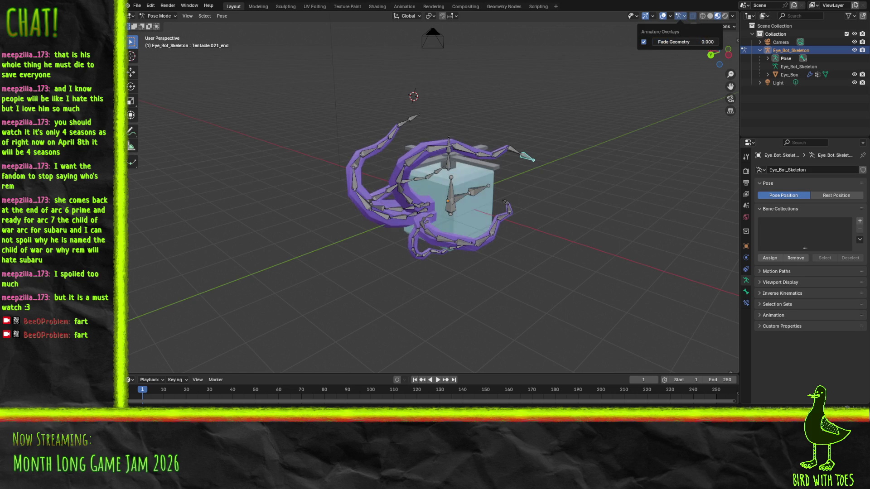
{"action": "mouse_move", "coordinate": [480, 192]}
{"action": "middle_mouse_down"}
{"action": "mouse_move", "coordinate": [556, 172]}
{"action": "mouse_move", "coordinate": [490, 127]}
{"action": "mouse_move", "coordinate": [464, 180]}
{"action": "middle_mouse_up"}
{"action": "scroll", "coordinate": [521, 181], "scroll_direction": "up", "scroll_amount": 4}
{"action": "left_click", "coordinate": [466, 175]}
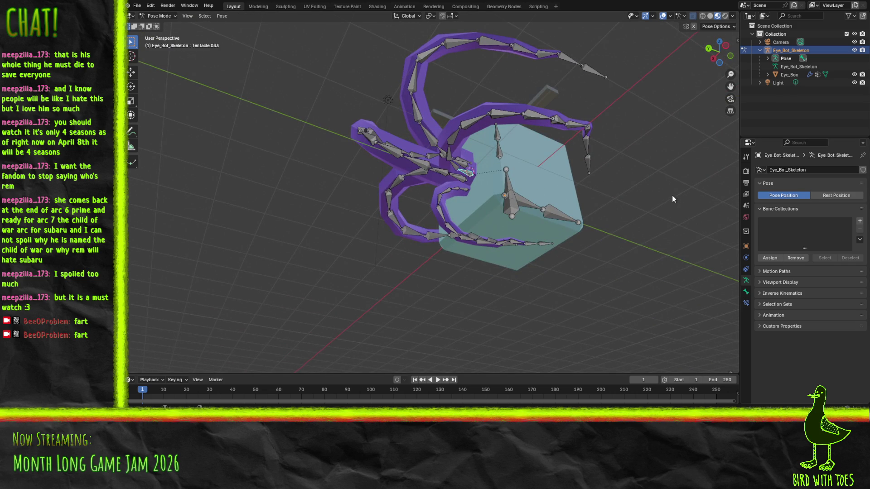
{"action": "key", "text": "n"}
{"action": "middle_click_drag", "start_coordinate": [598, 217], "coordinate": [553, 256]}
{"action": "key", "text": "n"}
{"action": "middle_click_drag", "start_coordinate": [488, 240], "coordinate": [548, 265]}
{"action": "scroll", "coordinate": [549, 262], "scroll_direction": "up", "scroll_amount": 2}
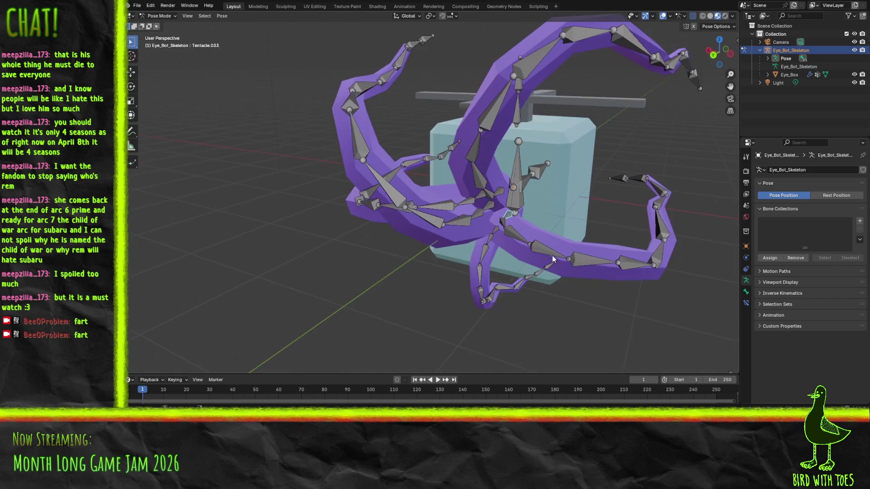
{"action": "left_click", "coordinate": [747, 292]}
{"action": "mouse_move", "coordinate": [572, 228]}
{"action": "middle_mouse_down"}
{"action": "mouse_move", "coordinate": [526, 233]}
{"action": "mouse_move", "coordinate": [483, 209]}
{"action": "mouse_move", "coordinate": [485, 225]}
{"action": "mouse_move", "coordinate": [572, 232]}
{"action": "mouse_move", "coordinate": [459, 210]}
{"action": "mouse_move", "coordinate": [490, 244]}
{"action": "mouse_move", "coordinate": [391, 183]}
{"action": "mouse_move", "coordinate": [447, 186]}
{"action": "mouse_move", "coordinate": [482, 154]}
{"action": "mouse_move", "coordinate": [483, 126]}
{"action": "mouse_move", "coordinate": [381, 200]}
{"action": "middle_mouse_up"}
{"action": "left_click", "coordinate": [458, 214]}
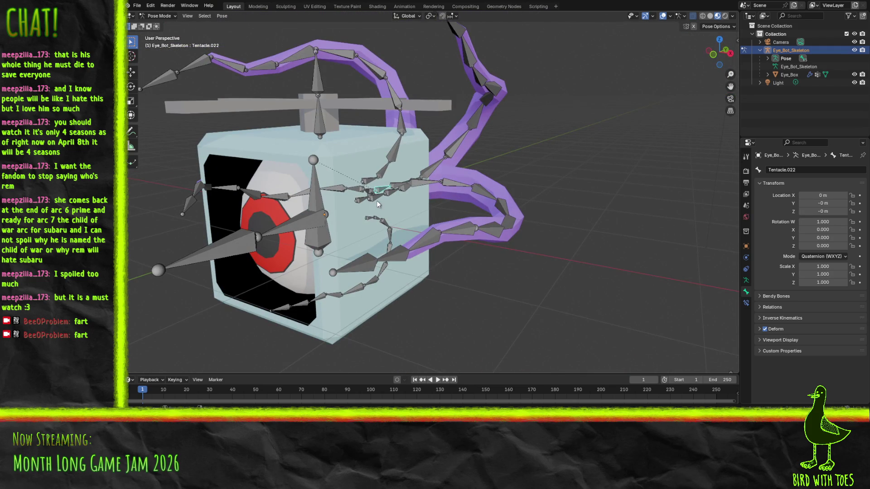
{"action": "left_click", "coordinate": [370, 200]}
{"action": "mouse_move", "coordinate": [374, 219]}
{"action": "middle_mouse_down"}
{"action": "mouse_move", "coordinate": [325, 235]}
{"action": "mouse_move", "coordinate": [328, 211]}
{"action": "mouse_move", "coordinate": [304, 181]}
{"action": "middle_mouse_up"}
{"action": "scroll", "coordinate": [303, 181], "scroll_direction": "up", "scroll_amount": 3}
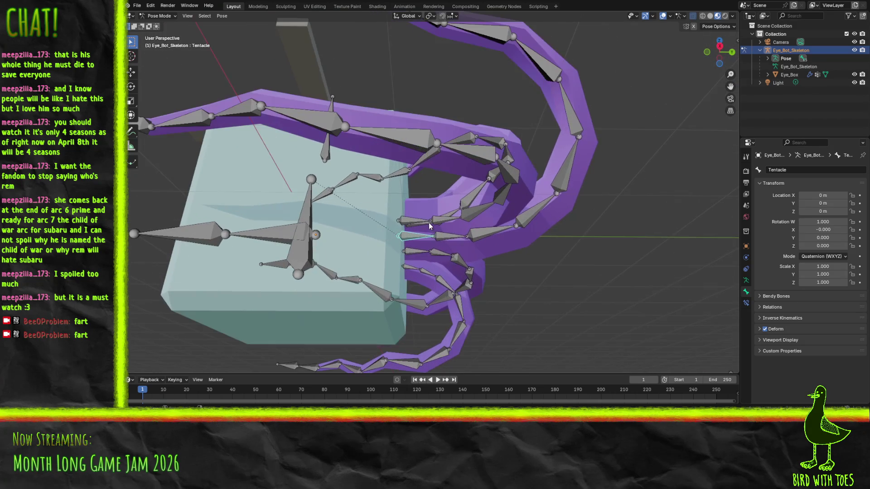
{"action": "left_click", "coordinate": [444, 240]}
{"action": "left_click", "coordinate": [494, 231]}
{"action": "left_click", "coordinate": [537, 209]}
{"action": "left_click", "coordinate": [568, 176]}
{"action": "left_click", "coordinate": [571, 114]}
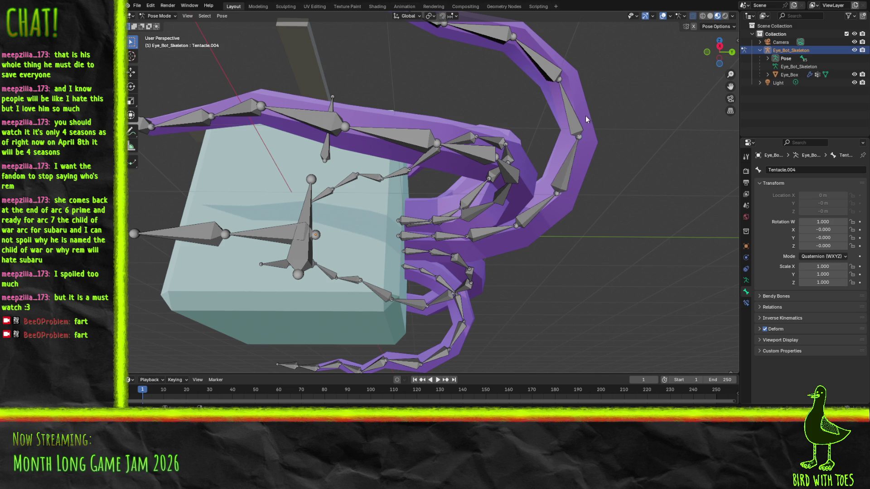
{"action": "left_click", "coordinate": [541, 74]}
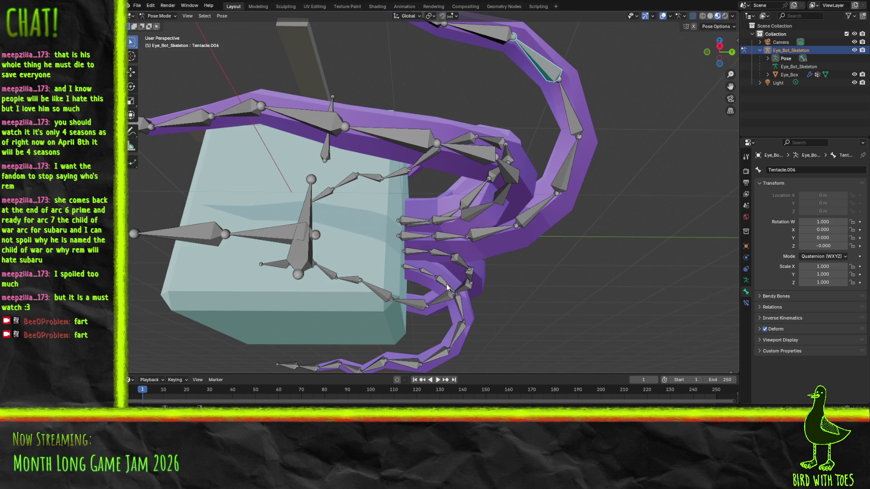
{"action": "scroll", "coordinate": [429, 309], "scroll_direction": "down", "scroll_amount": 3}
{"action": "mouse_move", "coordinate": [428, 308]}
{"action": "middle_mouse_down"}
{"action": "mouse_move", "coordinate": [393, 211]}
{"action": "mouse_move", "coordinate": [390, 91]}
{"action": "middle_mouse_up"}
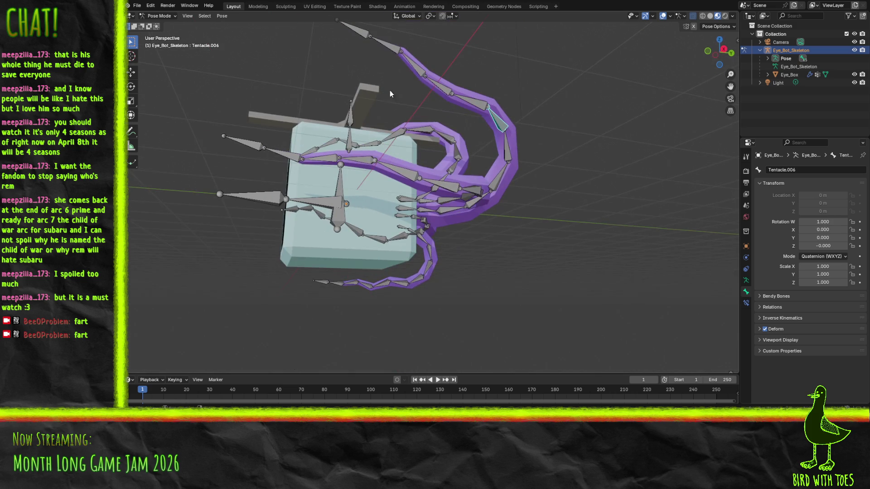
{"action": "left_click", "coordinate": [368, 34]}
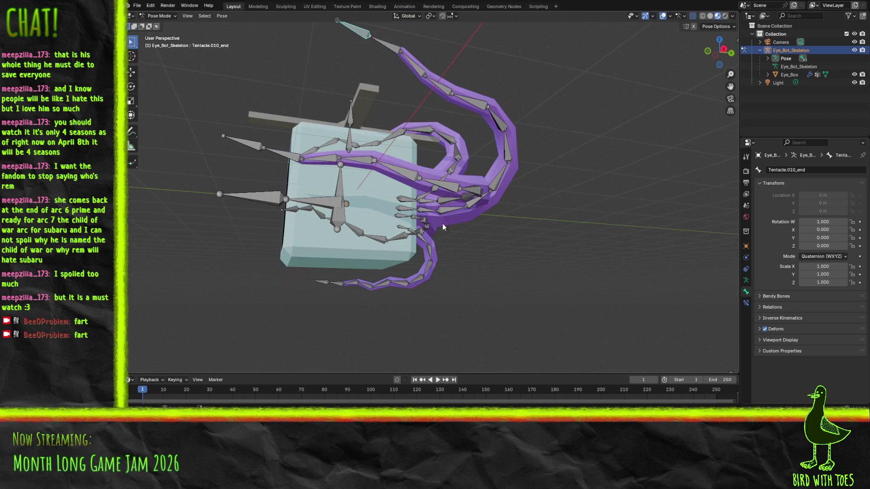
{"action": "mouse_move", "coordinate": [472, 223]}
{"action": "middle_mouse_down"}
{"action": "mouse_move", "coordinate": [440, 213]}
{"action": "mouse_move", "coordinate": [400, 242]}
{"action": "middle_mouse_up"}
{"action": "scroll", "coordinate": [434, 241], "scroll_direction": "up", "scroll_amount": 3}
{"action": "left_click", "coordinate": [454, 241]}
{"action": "mouse_move", "coordinate": [505, 248]}
{"action": "middle_mouse_down"}
{"action": "mouse_move", "coordinate": [449, 268]}
{"action": "mouse_move", "coordinate": [555, 280]}
{"action": "mouse_move", "coordinate": [580, 361]}
{"action": "middle_mouse_up"}
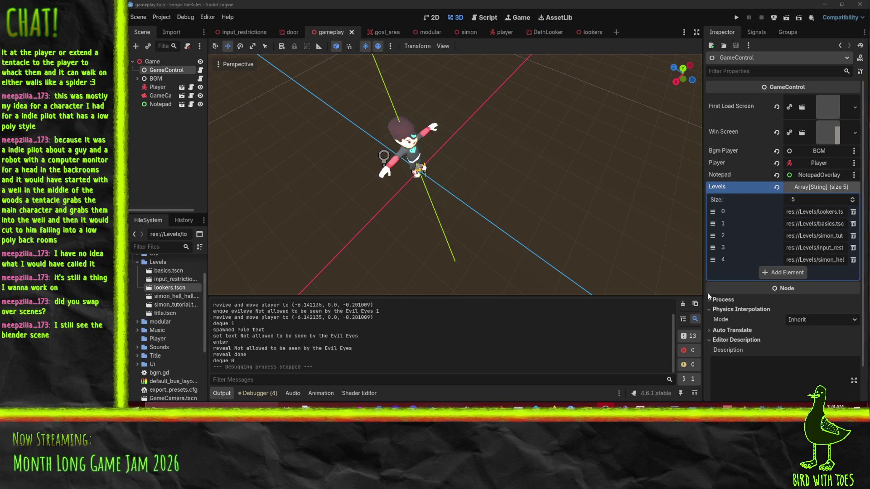
- Run the game from the gameplay scene to playtest the level
{"action": "left_click", "coordinate": [737, 20]}
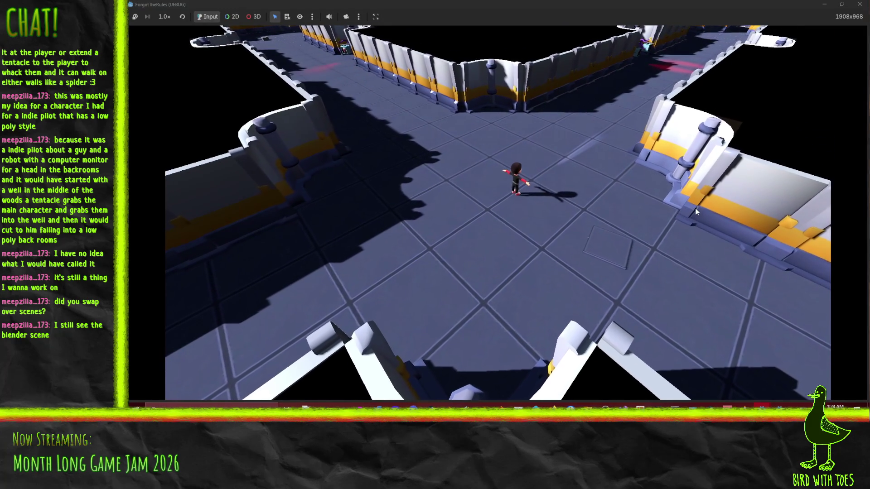
- Walk the player across the arena, along the right wall and up the side corridor
{"action": "key", "text": "w"}
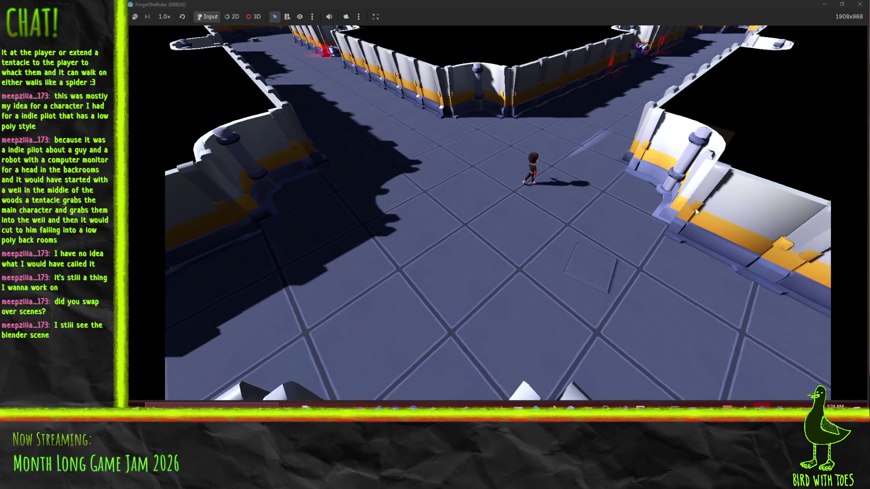
{"action": "key", "text": "d"}
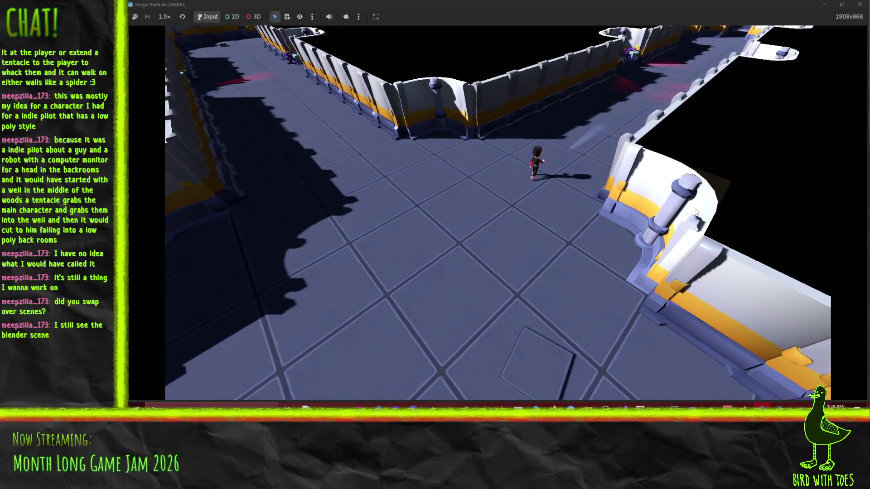
{"action": "key", "text": "d"}
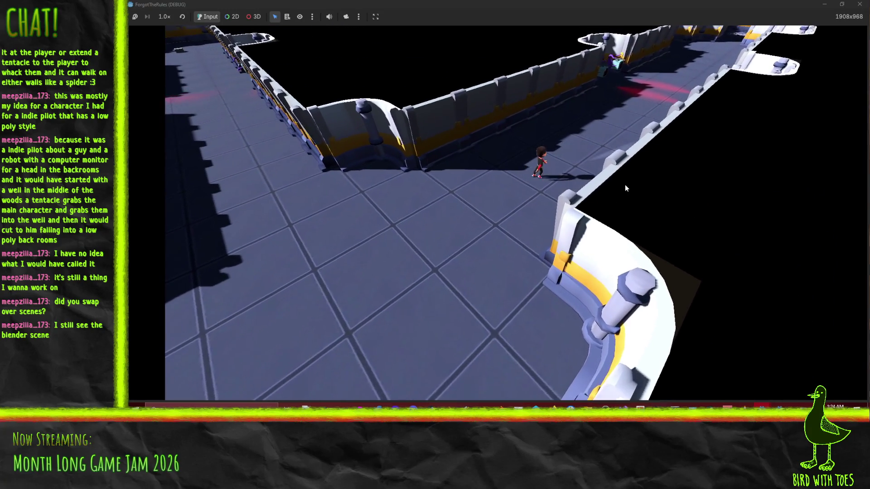
{"action": "key", "text": "w"}
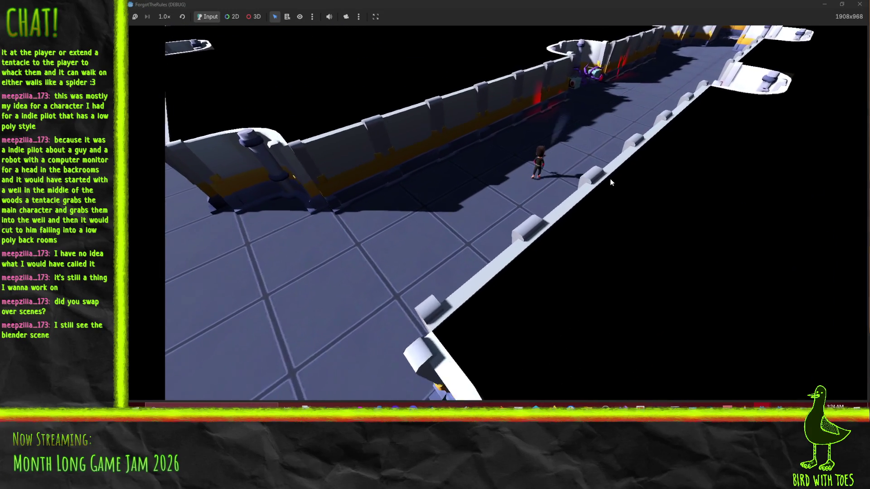
{"action": "key", "text": "w"}
{"action": "key", "text": "w"}
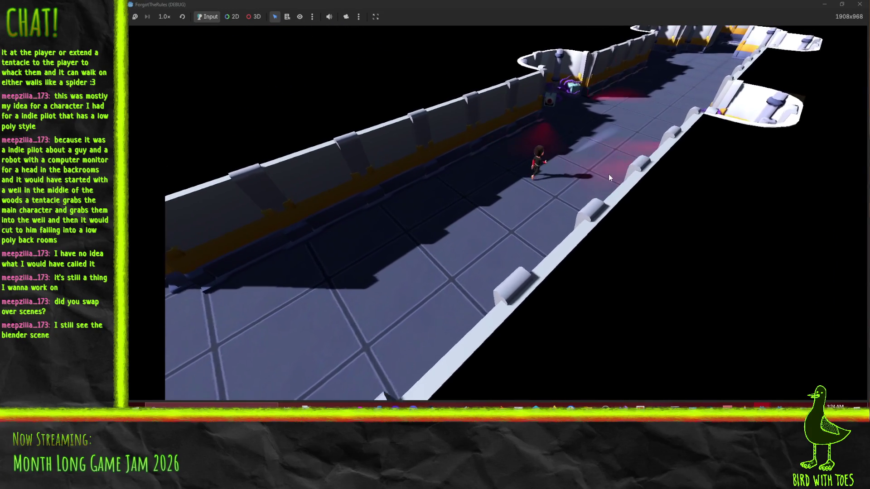
{"action": "key", "text": "w"}
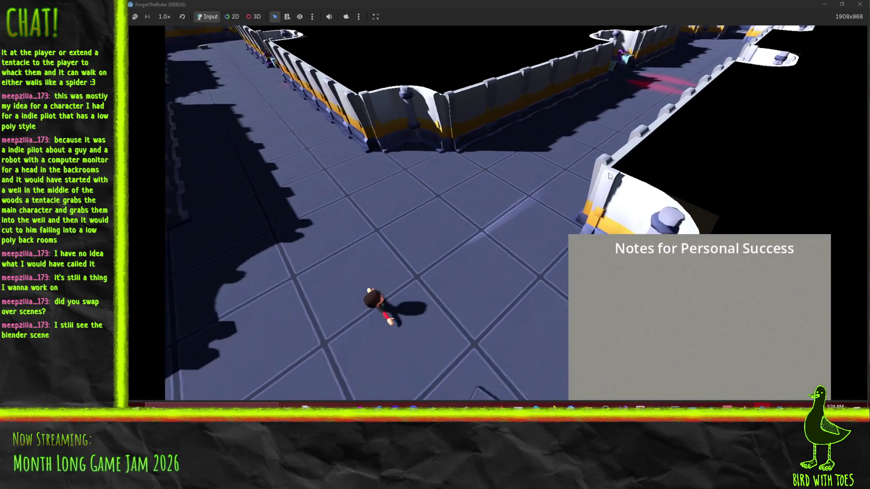
- Walk the player up the corridor to the two tentacle enemies, then step back down
{"action": "key", "text": "w"}
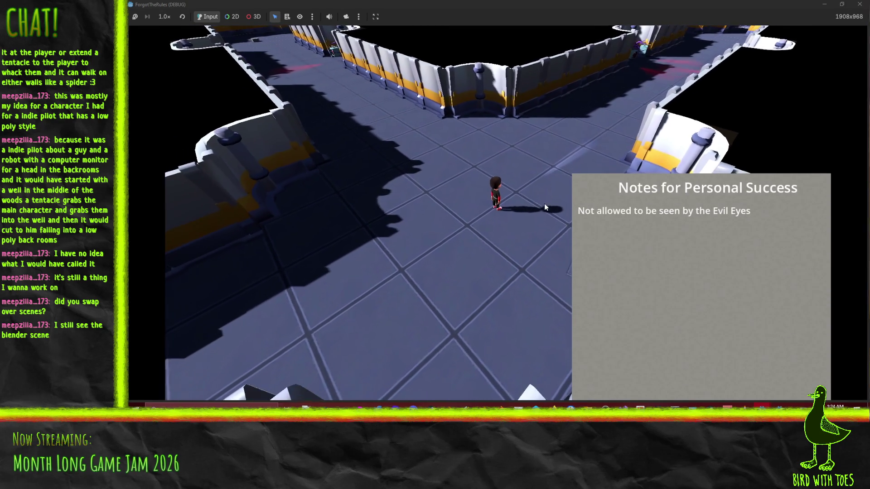
{"action": "key", "text": "w"}
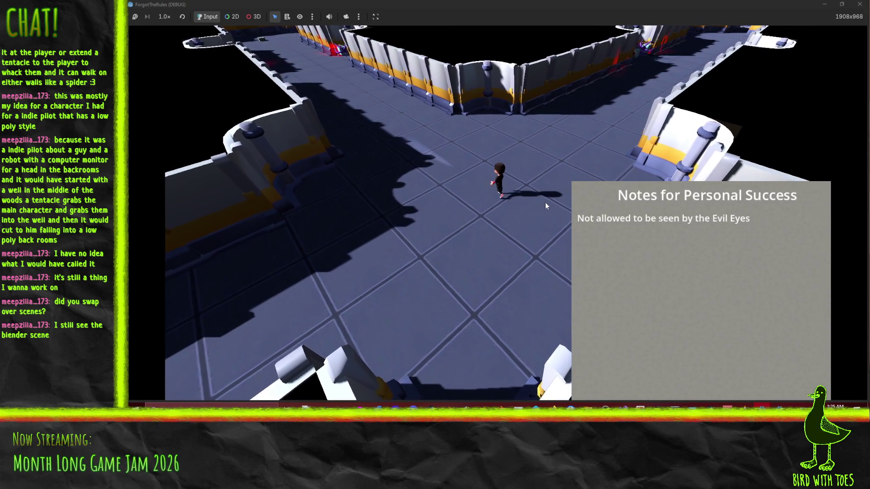
{"action": "key", "text": "w"}
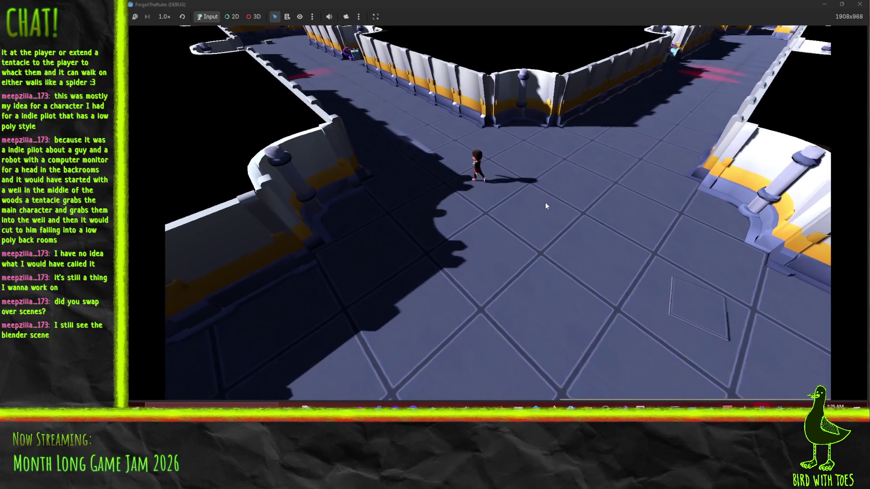
{"action": "key", "text": "a"}
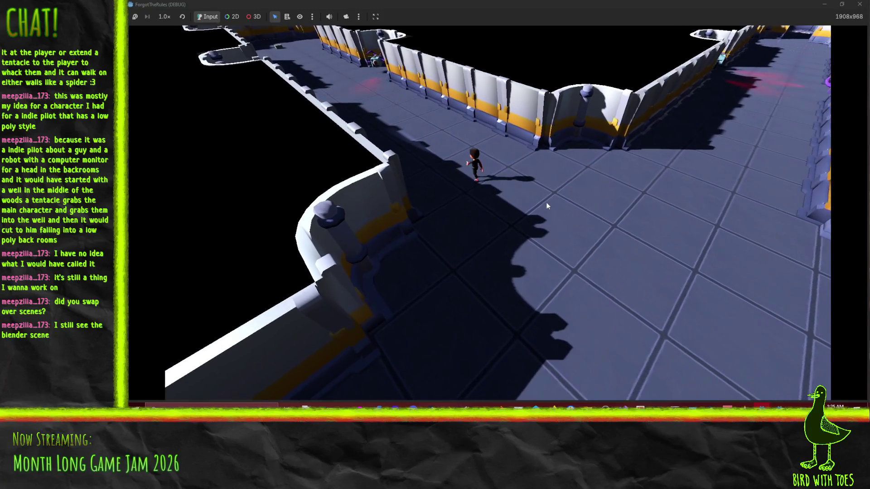
{"action": "key", "text": "w"}
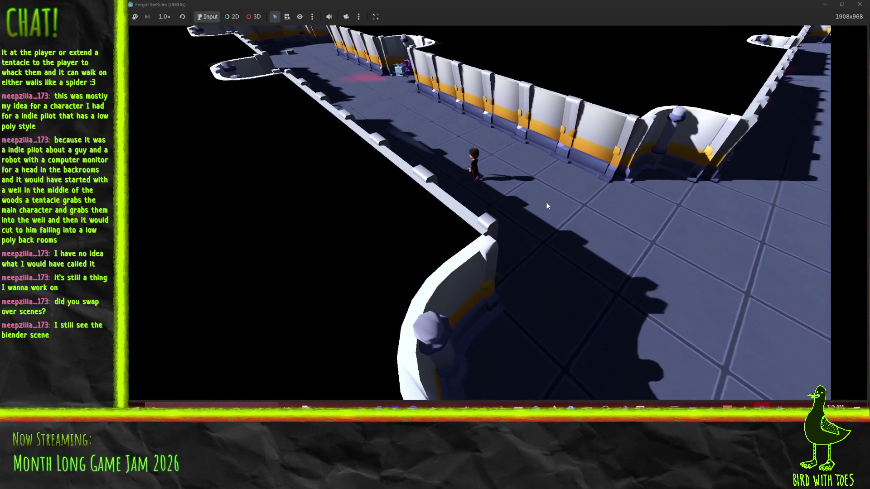
{"action": "key", "text": "w"}
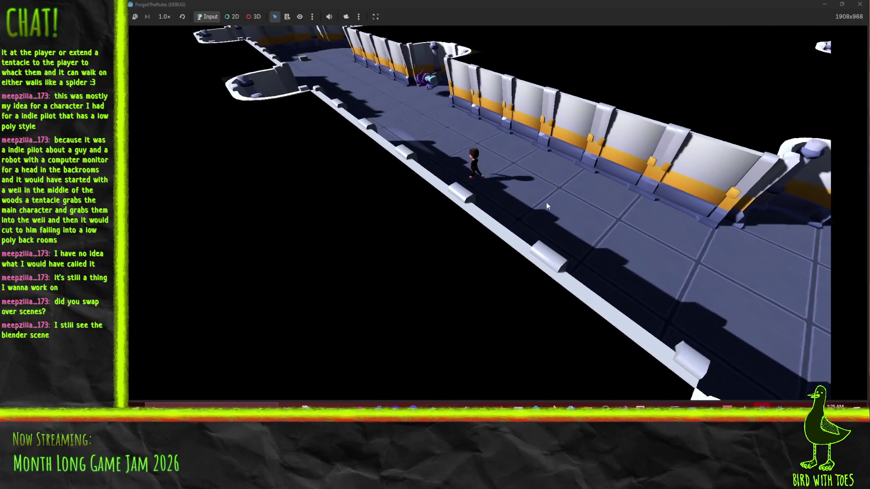
{"action": "key", "text": "w"}
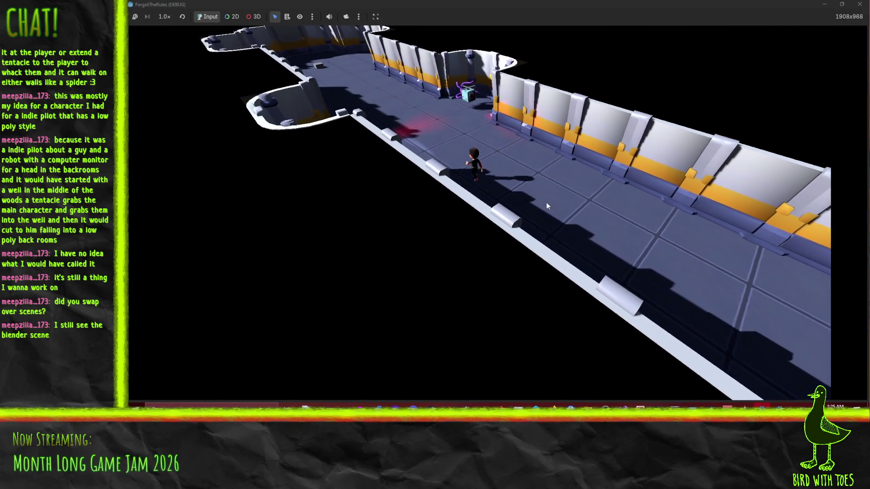
{"action": "key", "text": "w"}
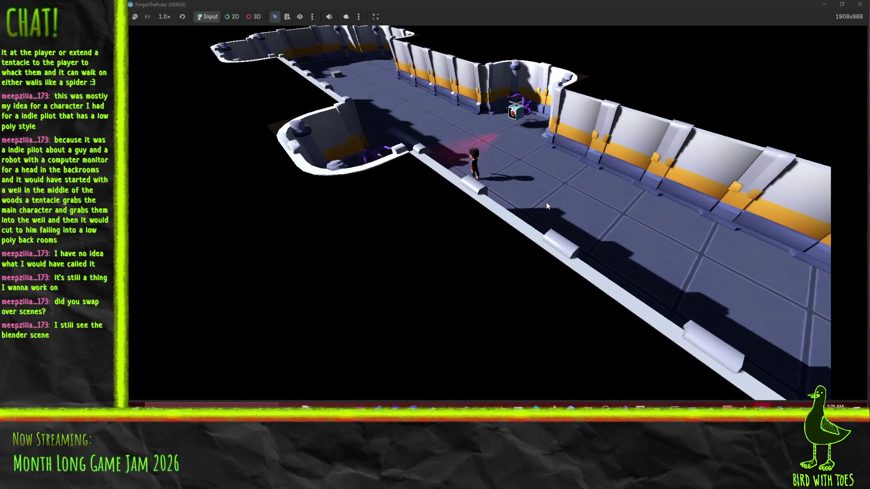
{"action": "key", "text": "w"}
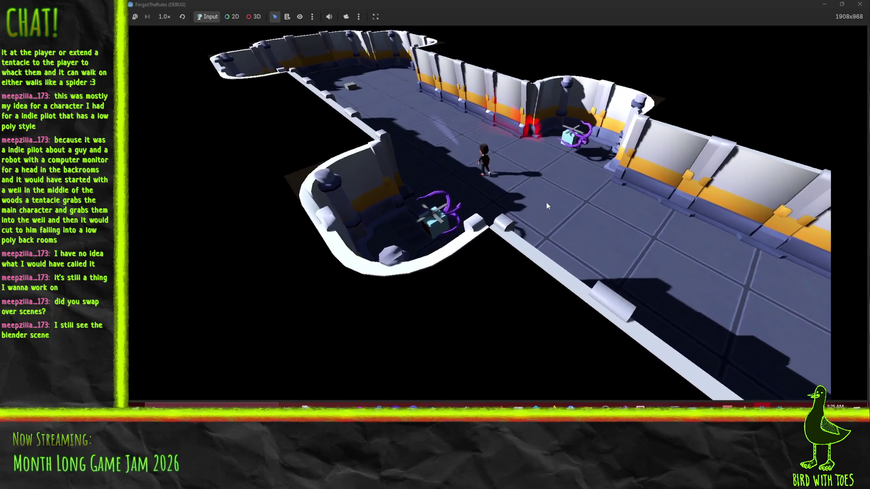
{"action": "key", "text": "s"}
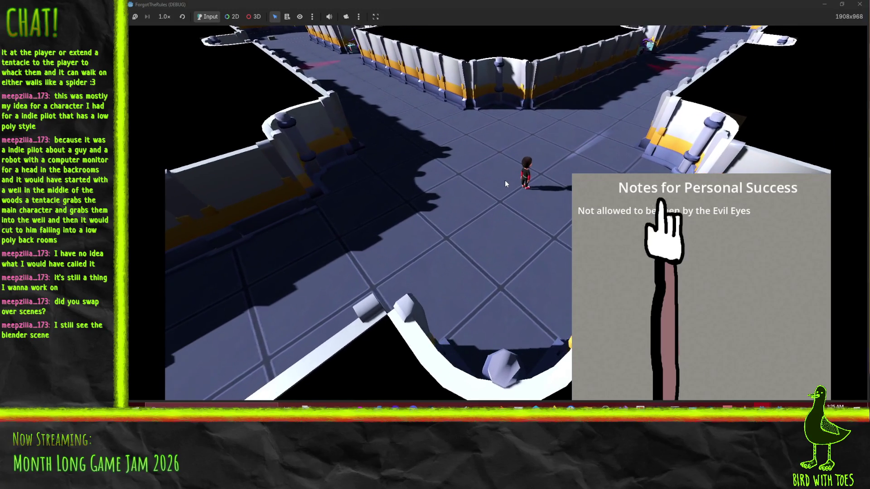
- Stop the running game and return to the editor
{"action": "left_click", "coordinate": [860, 6]}
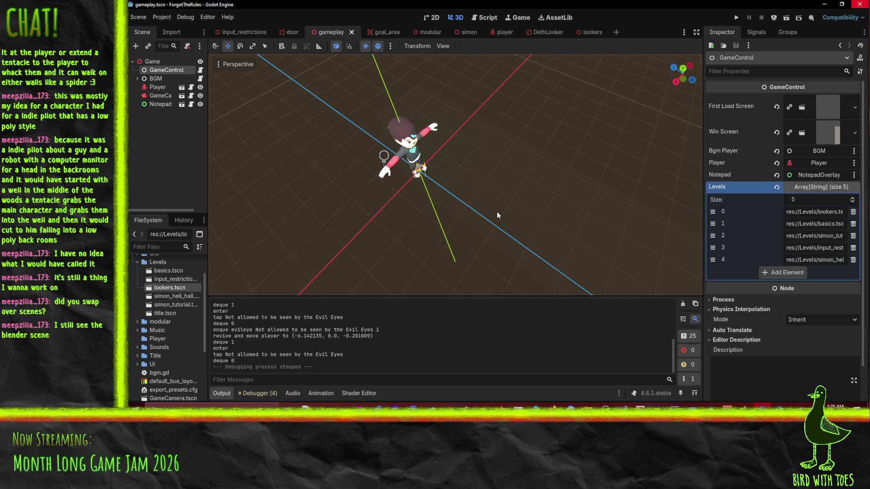
- Orbit and zoom the gameplay viewport to view the player from two angles
{"action": "mouse_move", "coordinate": [533, 196]}
{"action": "middle_mouse_down"}
{"action": "mouse_move", "coordinate": [452, 205]}
{"action": "mouse_move", "coordinate": [430, 156]}
{"action": "mouse_move", "coordinate": [490, 164]}
{"action": "middle_mouse_up"}
{"action": "scroll", "coordinate": [429, 156], "scroll_direction": "down", "scroll_amount": 3}
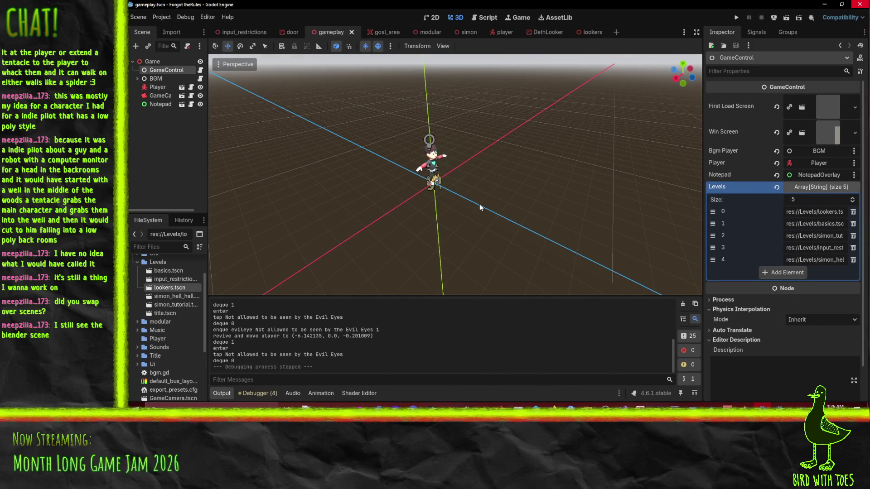
{"action": "mouse_move", "coordinate": [541, 160]}
{"action": "middle_mouse_down"}
{"action": "mouse_move", "coordinate": [480, 191]}
{"action": "mouse_move", "coordinate": [497, 187]}
{"action": "middle_mouse_up"}
{"action": "scroll", "coordinate": [489, 177], "scroll_direction": "down", "scroll_amount": 1}
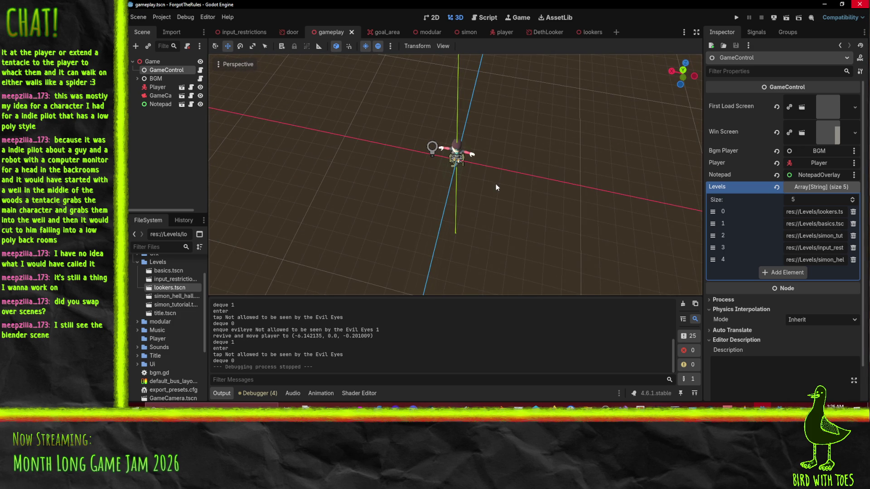